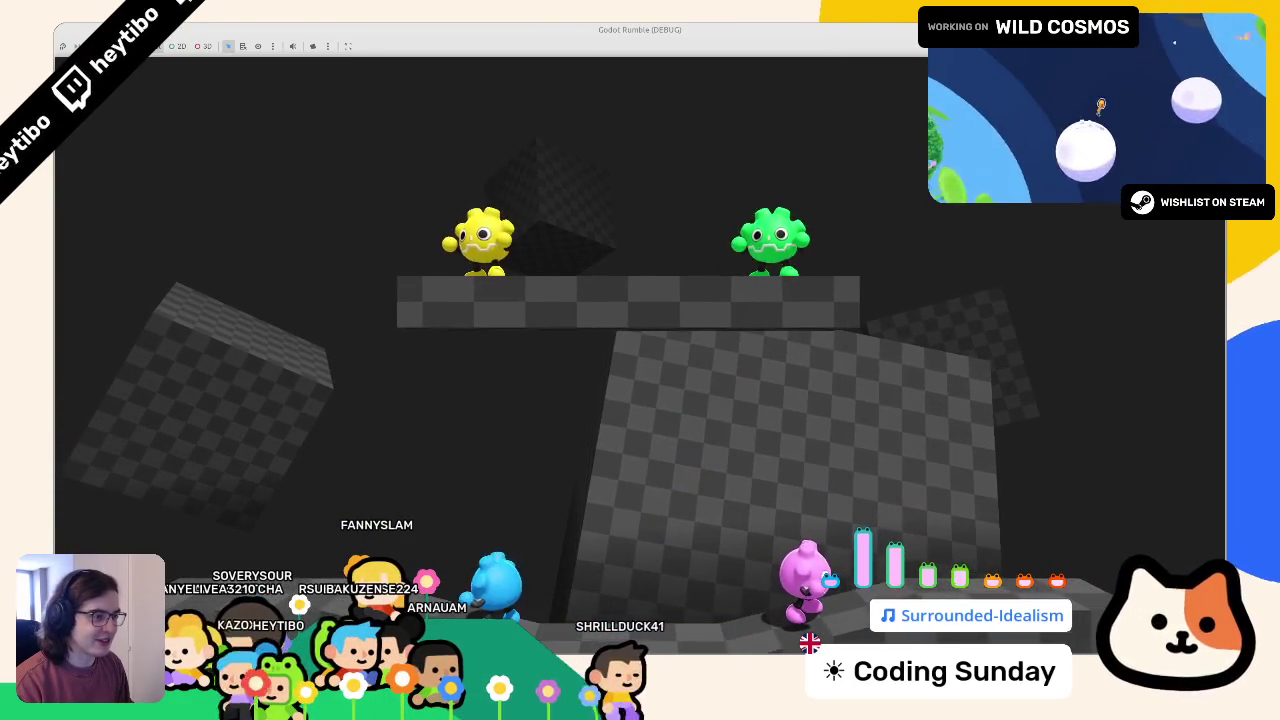
- Stop the game, close the player and godot_plush_skin scenes, and run the game again with F5
key(F8)
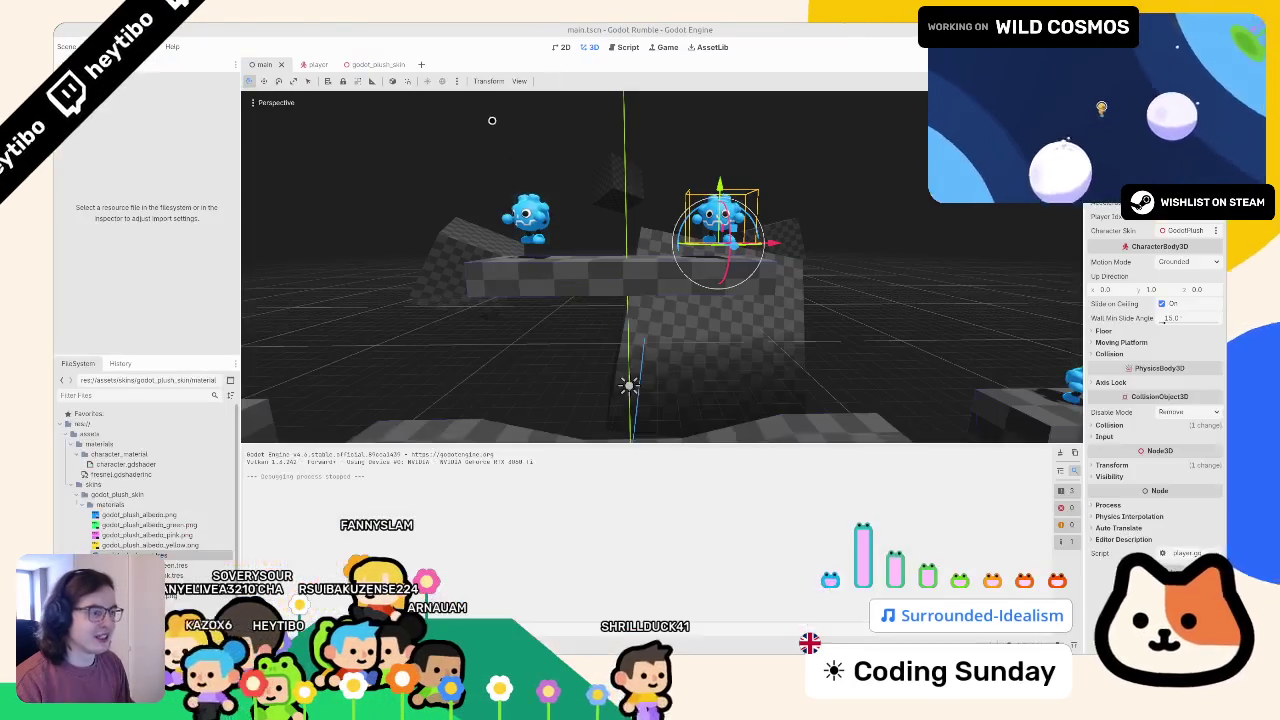
middle_click(318, 64)
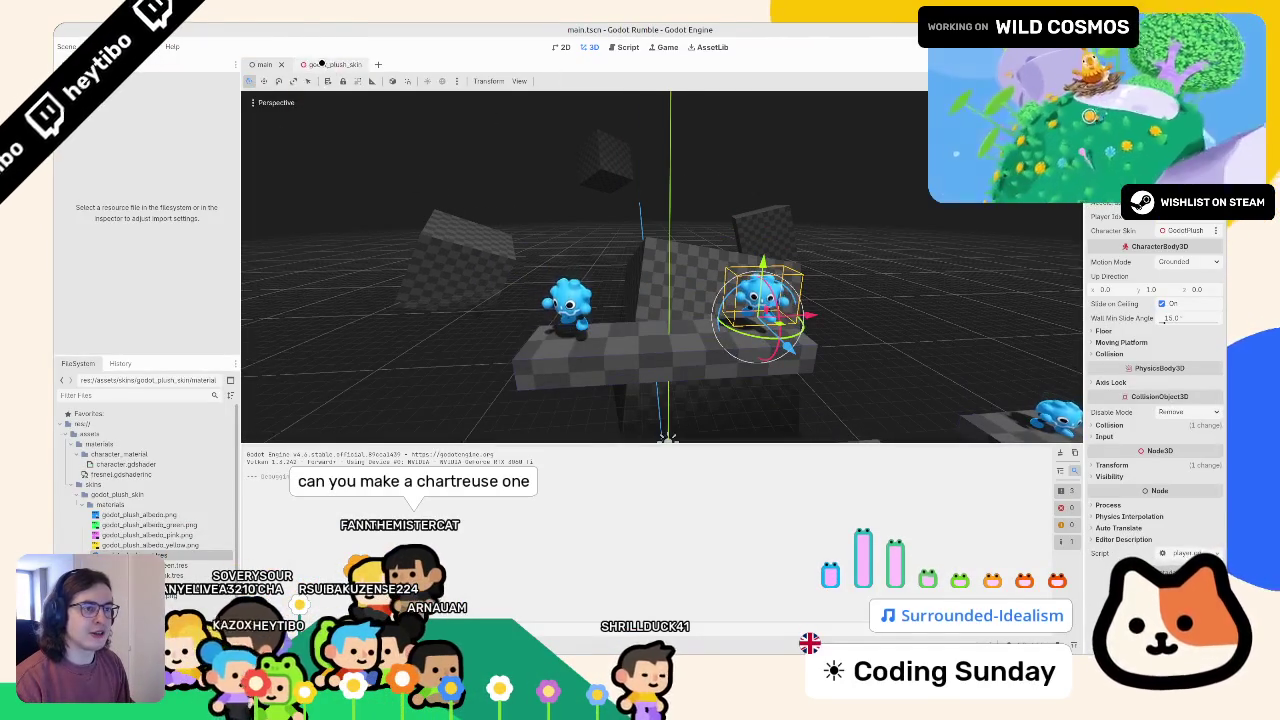
middle_click(318, 64)
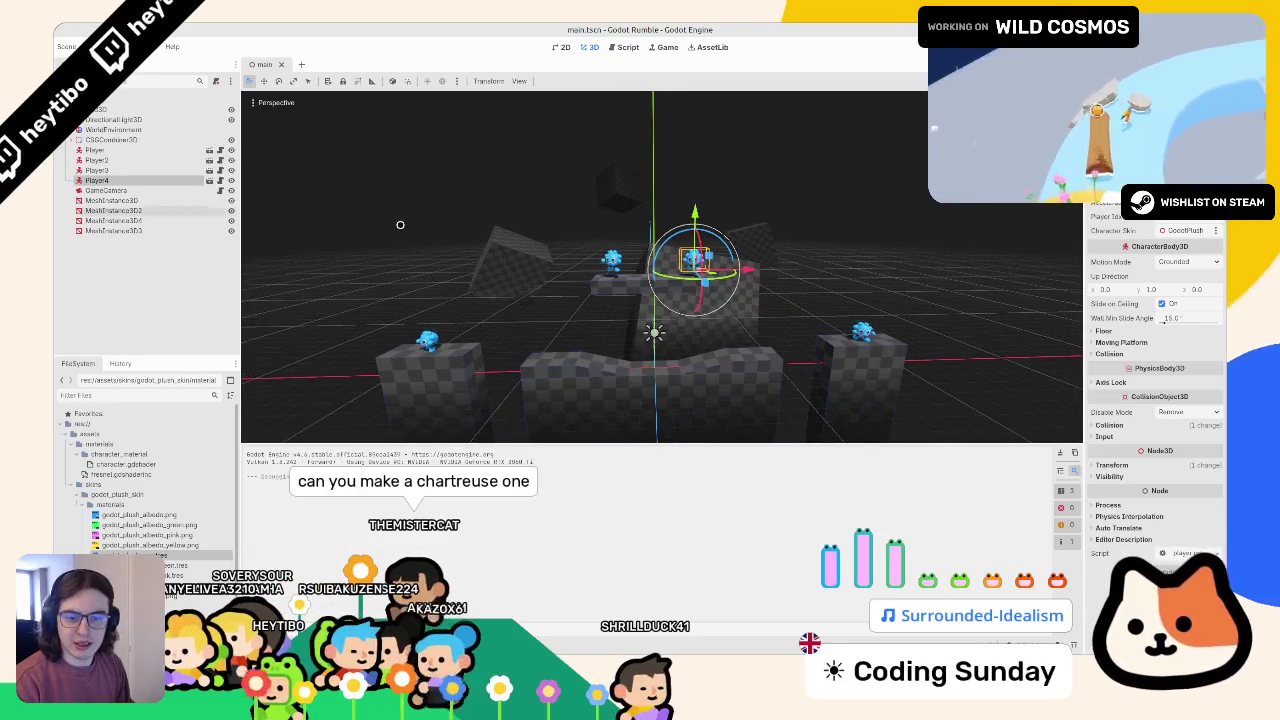
mouse_move(400, 225)
mouse_down()
mouse_move(460, 189)
mouse_move(509, 203)
mouse_move(506, 434)
mouse_up()
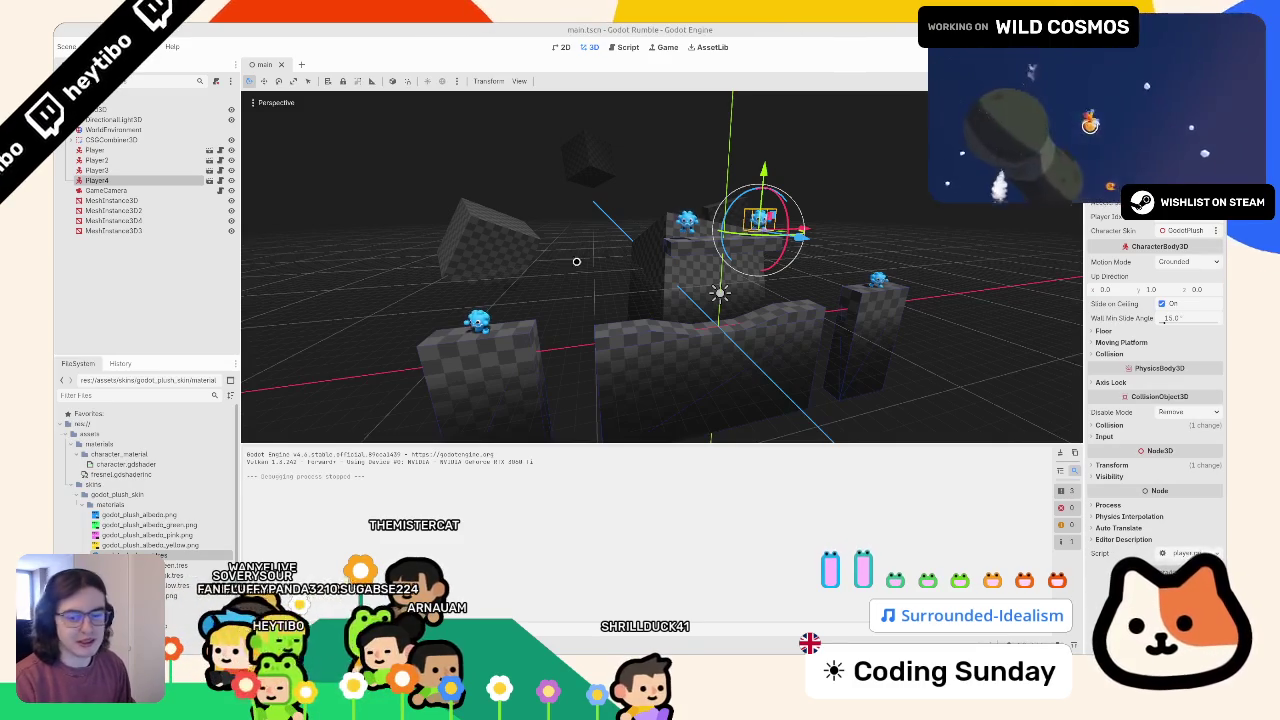
key(F5)
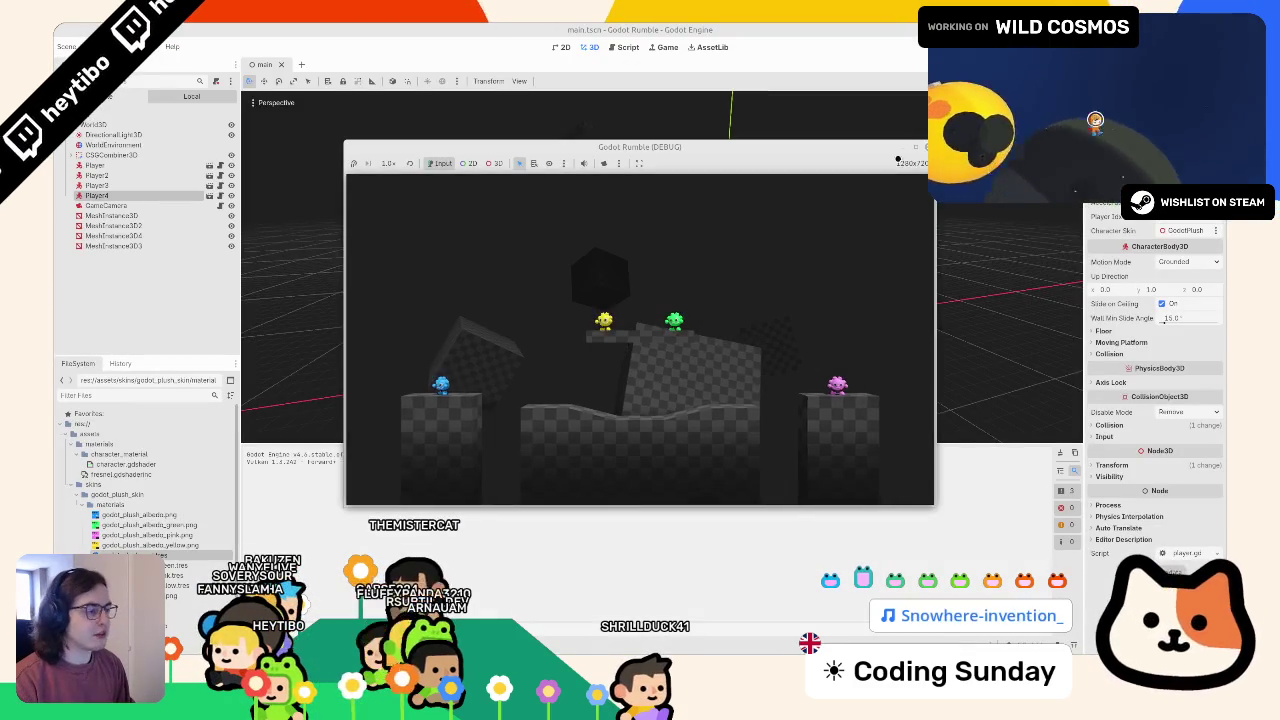
- Maximize the Godot Rumble (DEBUG) window to play-test at full size
click(914, 149)
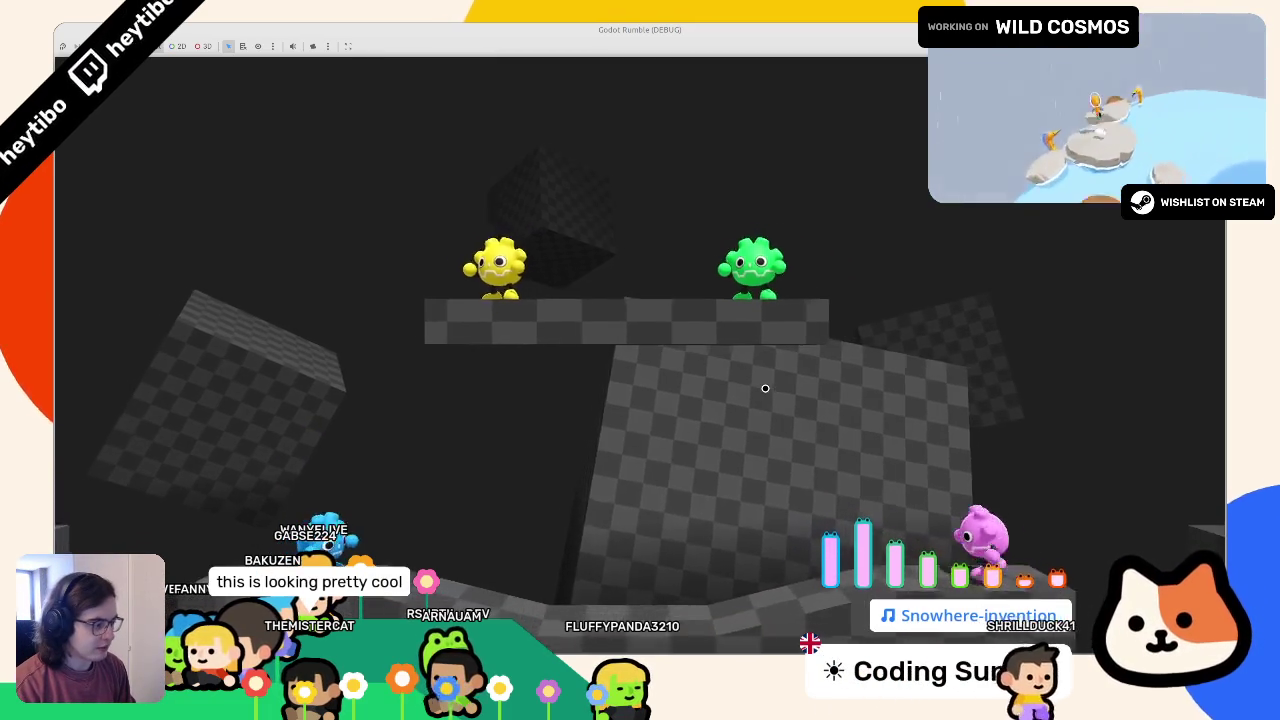
- Stop the game and open the GameCamera node's script, game_camera.gd
key(F8)
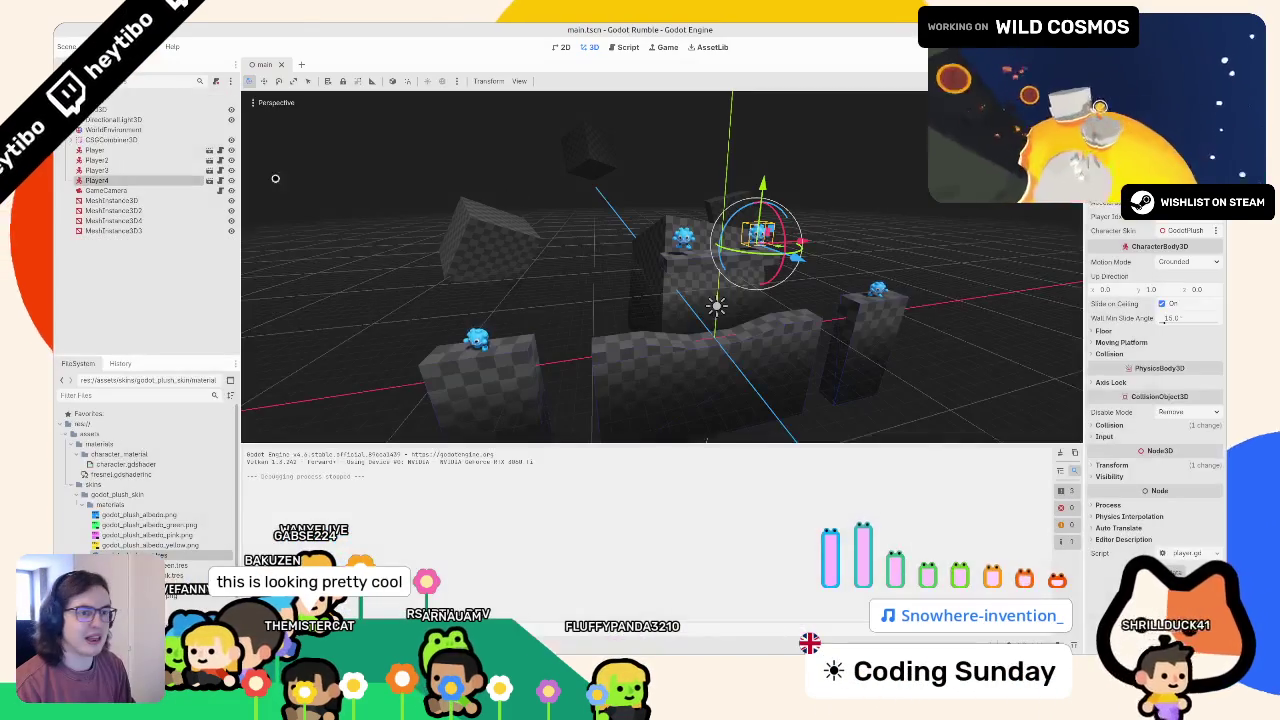
click(158, 189)
click(217, 190)
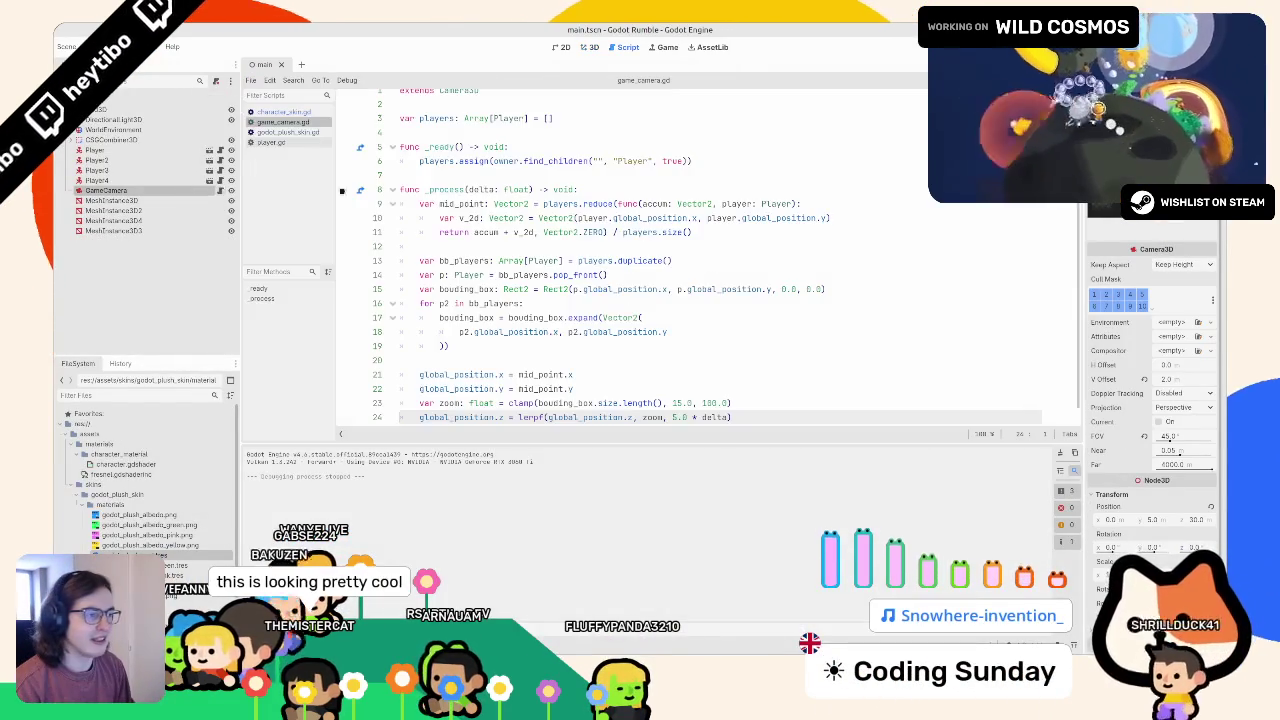
- Test-run the game once more, stop it, and switch over to Blender
key(F5)
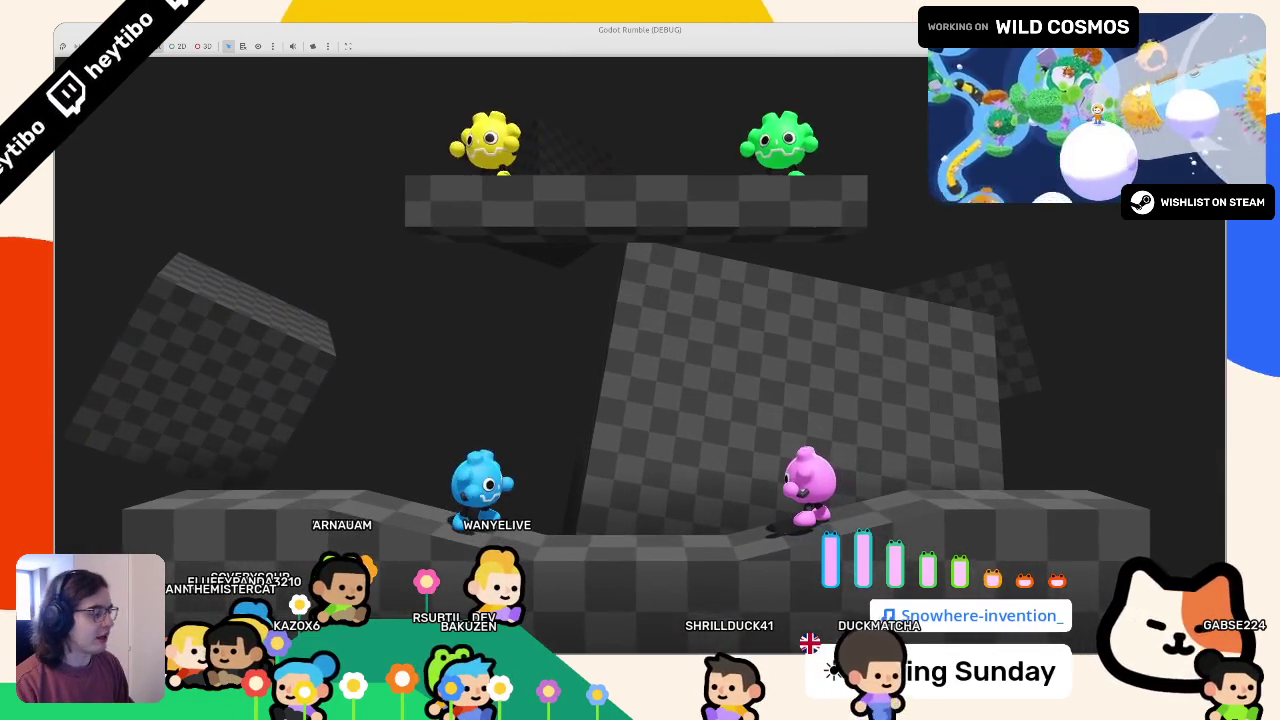
key(F8)
key(alt+Tab)
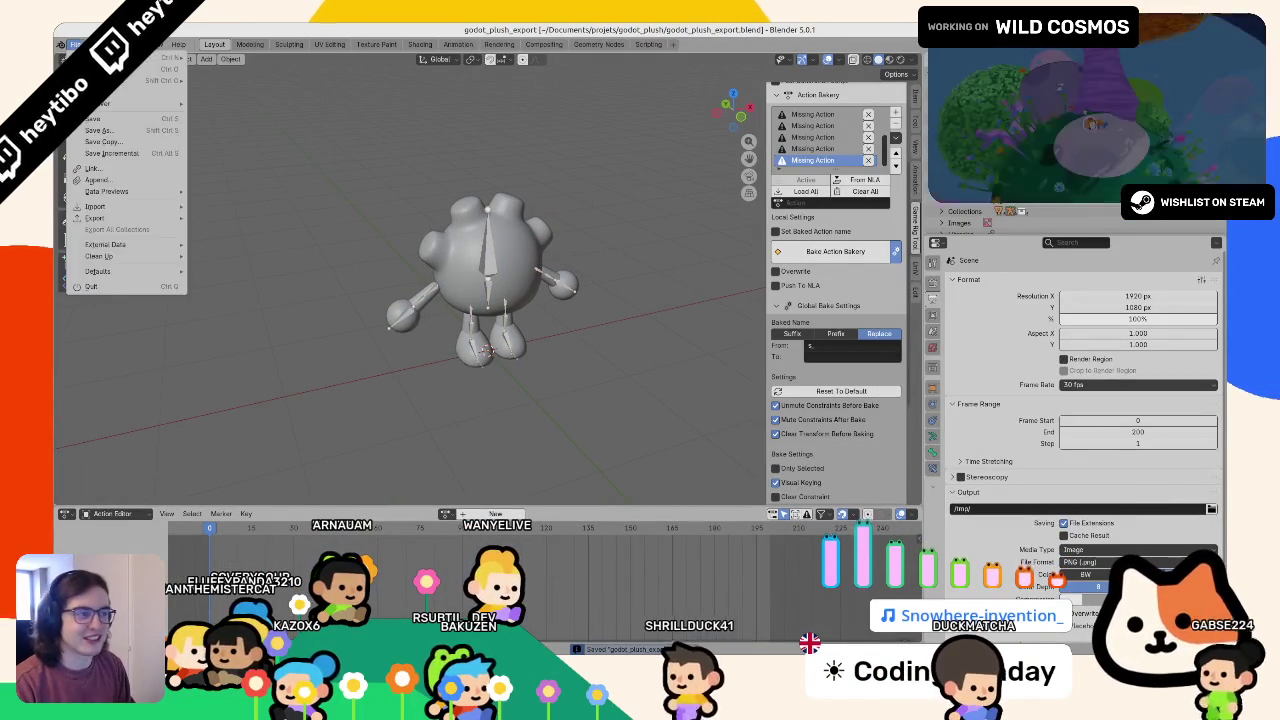
- Clear all missing actions from the Action Bakery and save godot_plush_export.blend
click(779, 193)
key(ctrl+s)
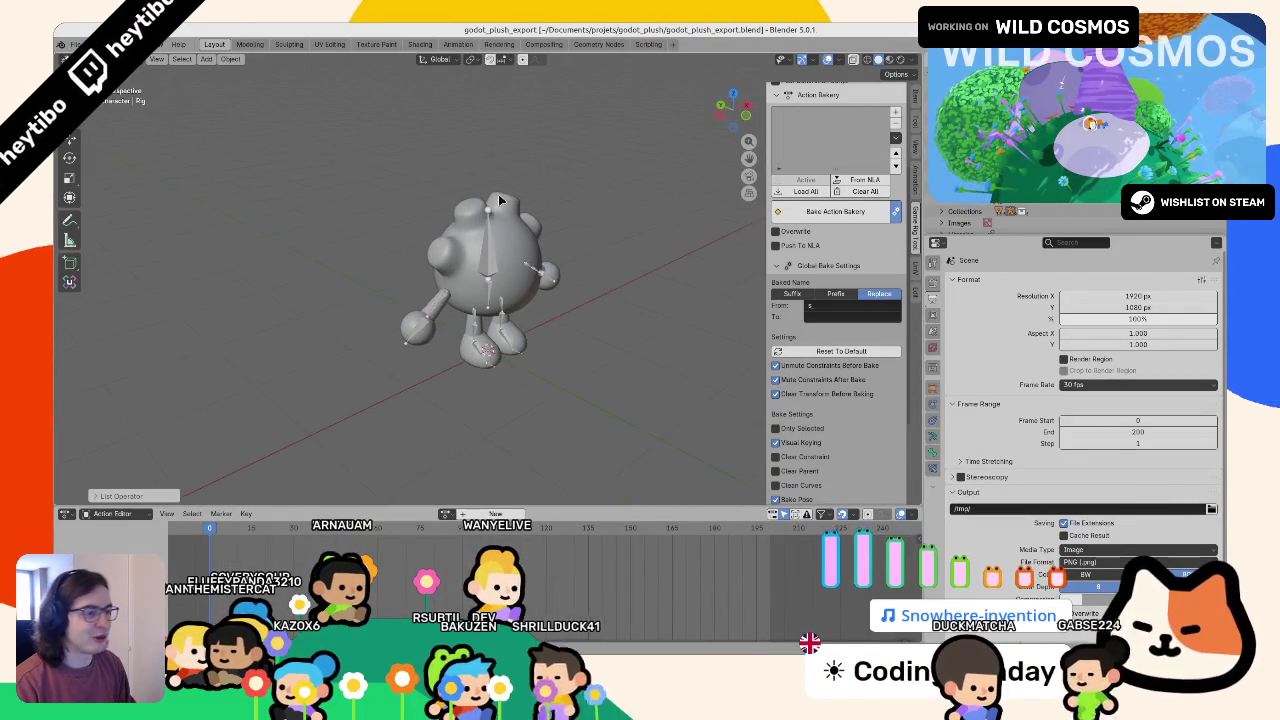
click(75, 44)
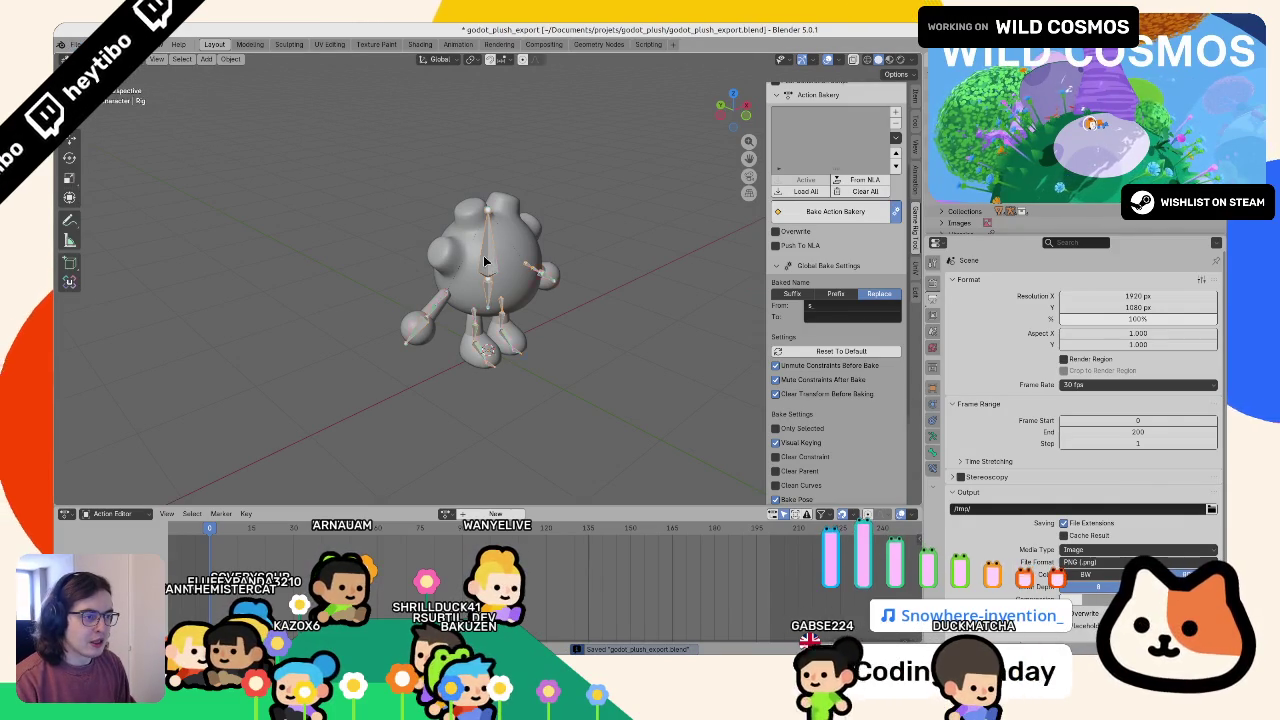
key(ctrl+Tab)
key(ctrl+Tab)
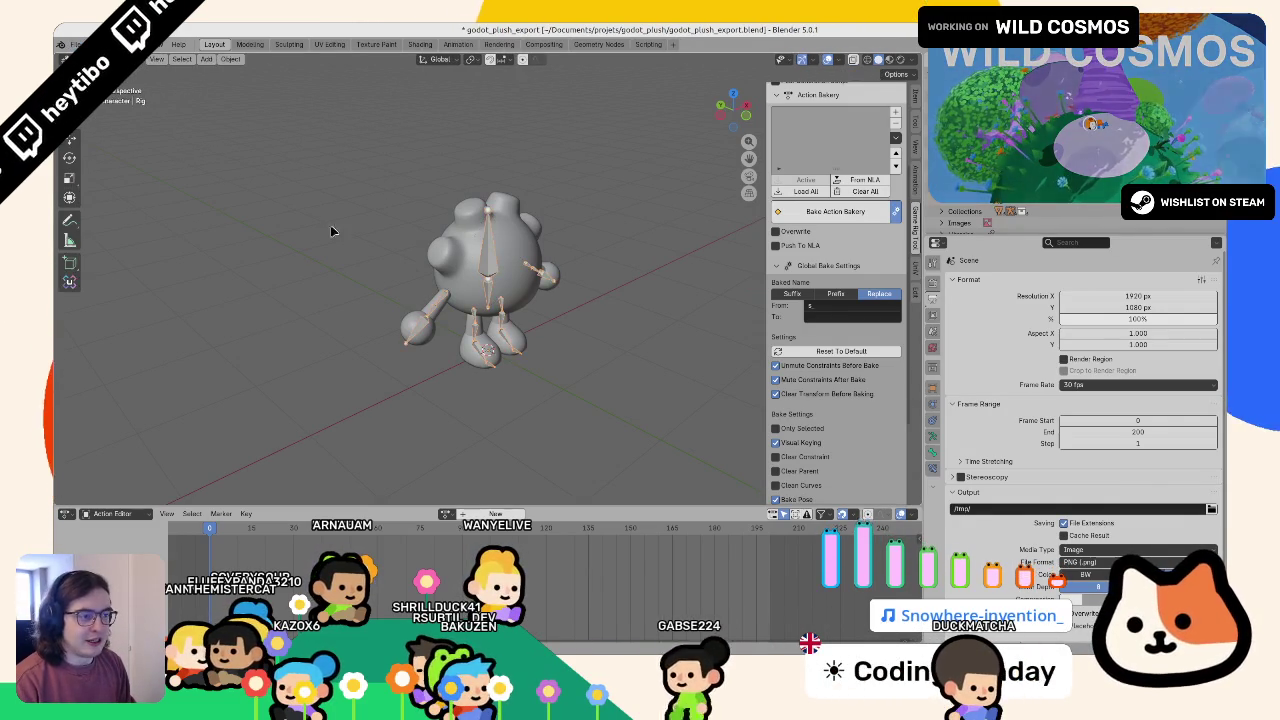
key(ctrl+s)
- Open recent godot_plush.blend and give the rig a new action named double_jump
click(75, 44)
mouse_move(120, 80)
click(257, 92)
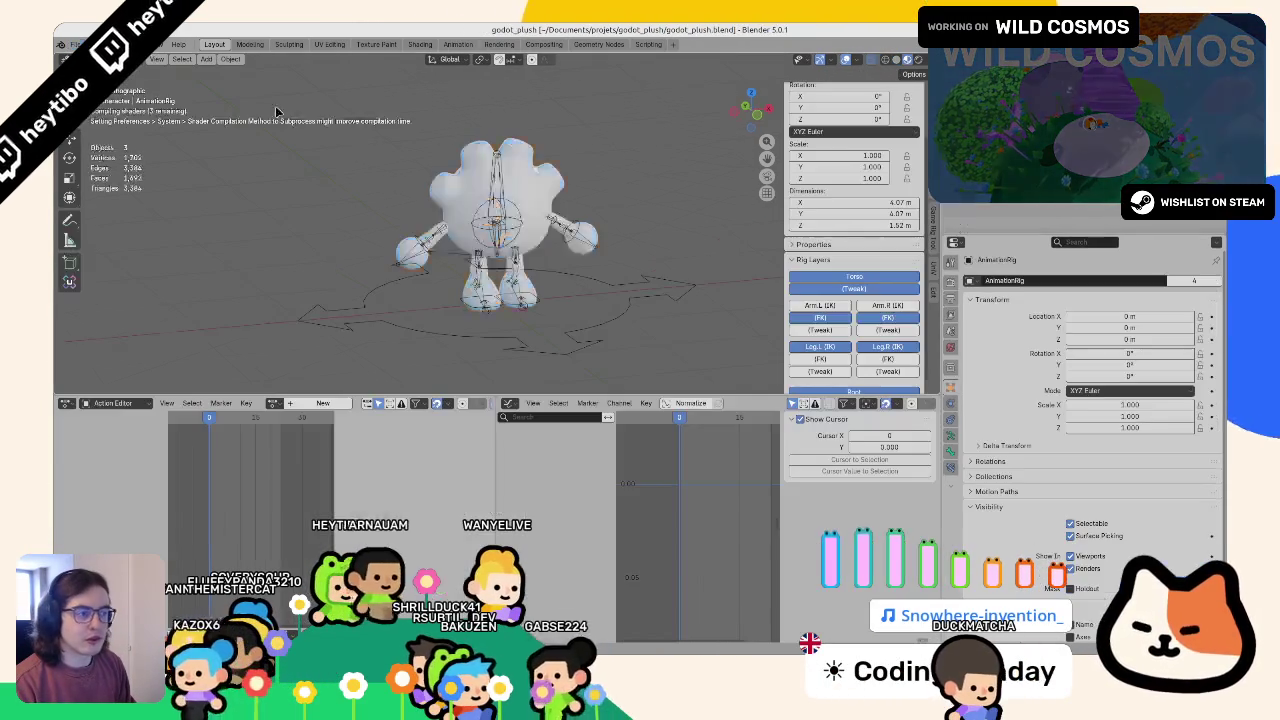
click(585, 280)
click(274, 403)
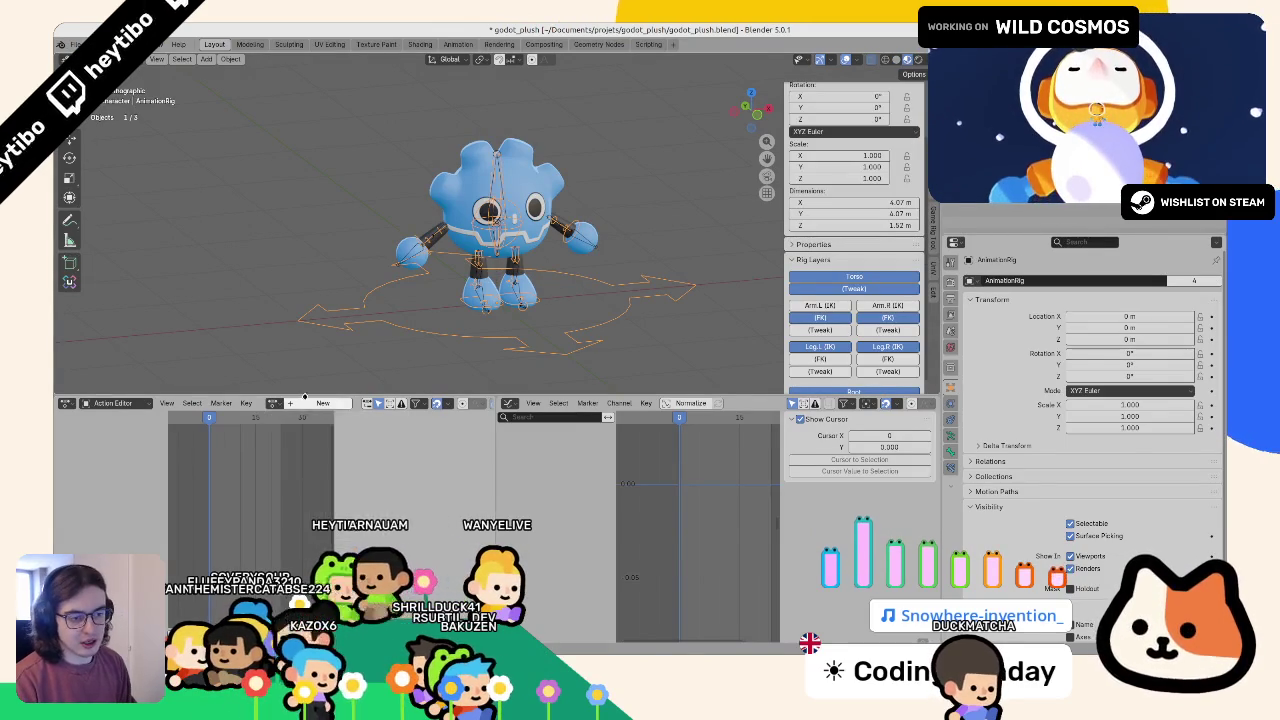
click(308, 403)
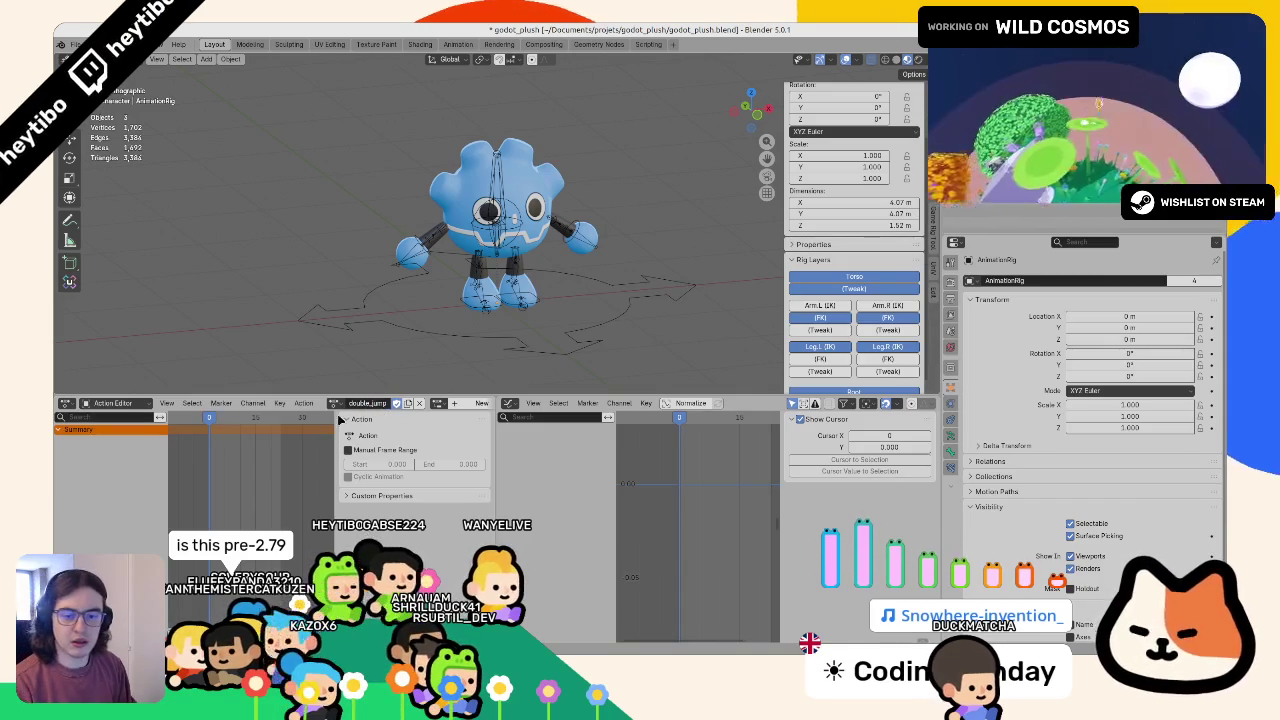
- In Pose Mode, keyframe the foot IK bones' IK-FK switch value
scroll(389, 323, up, 3)
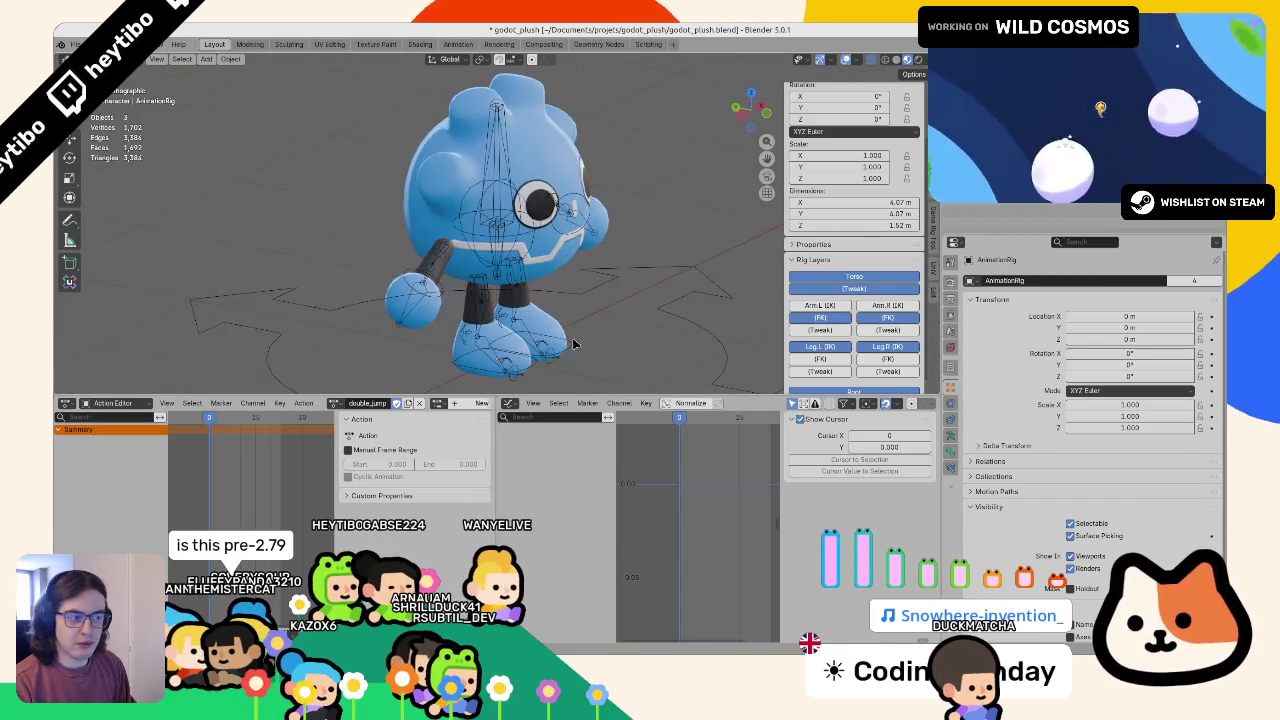
click(618, 290)
key(ctrl+Tab)
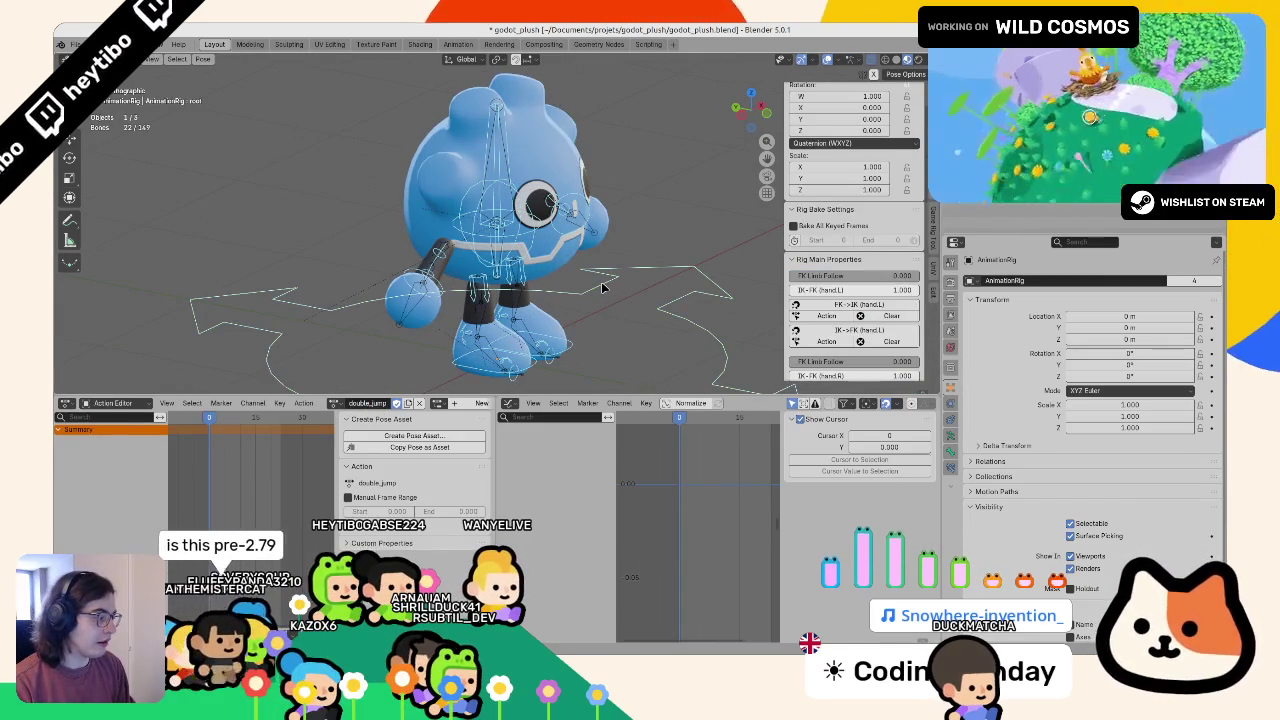
scroll(603, 289, down, 3)
click(540, 288)
key(r)
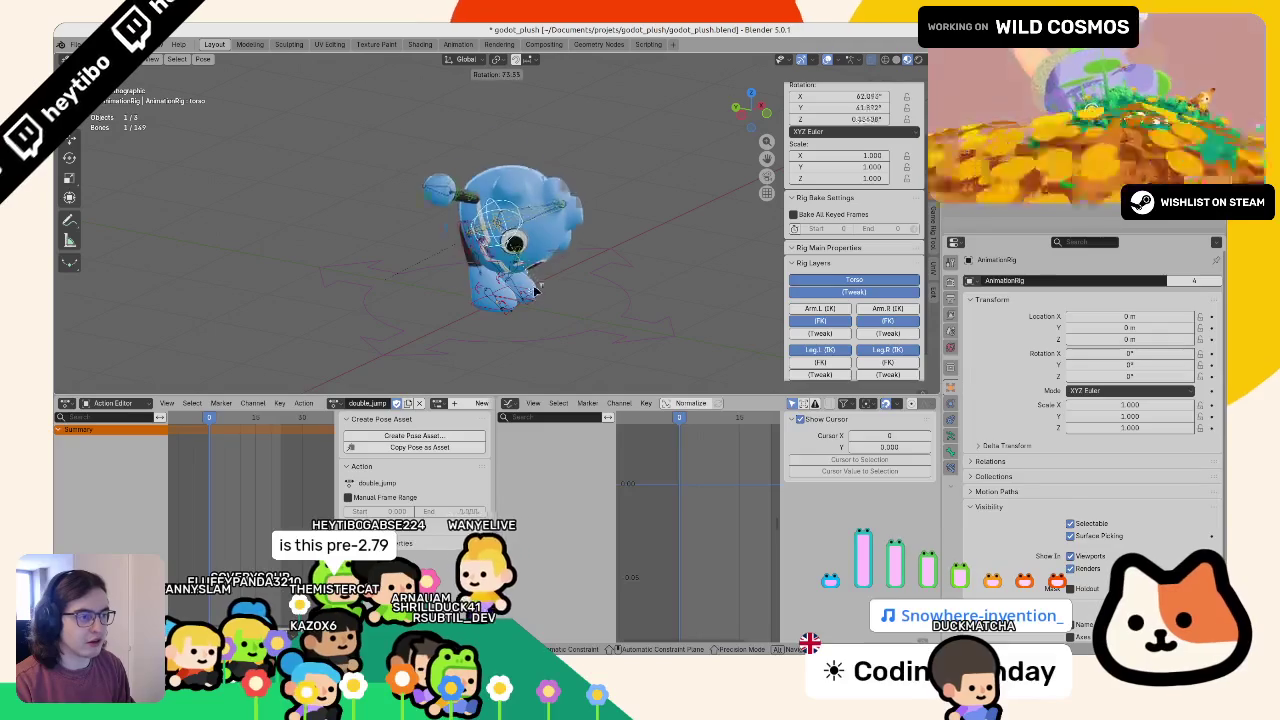
key(Escape)
click(510, 299)
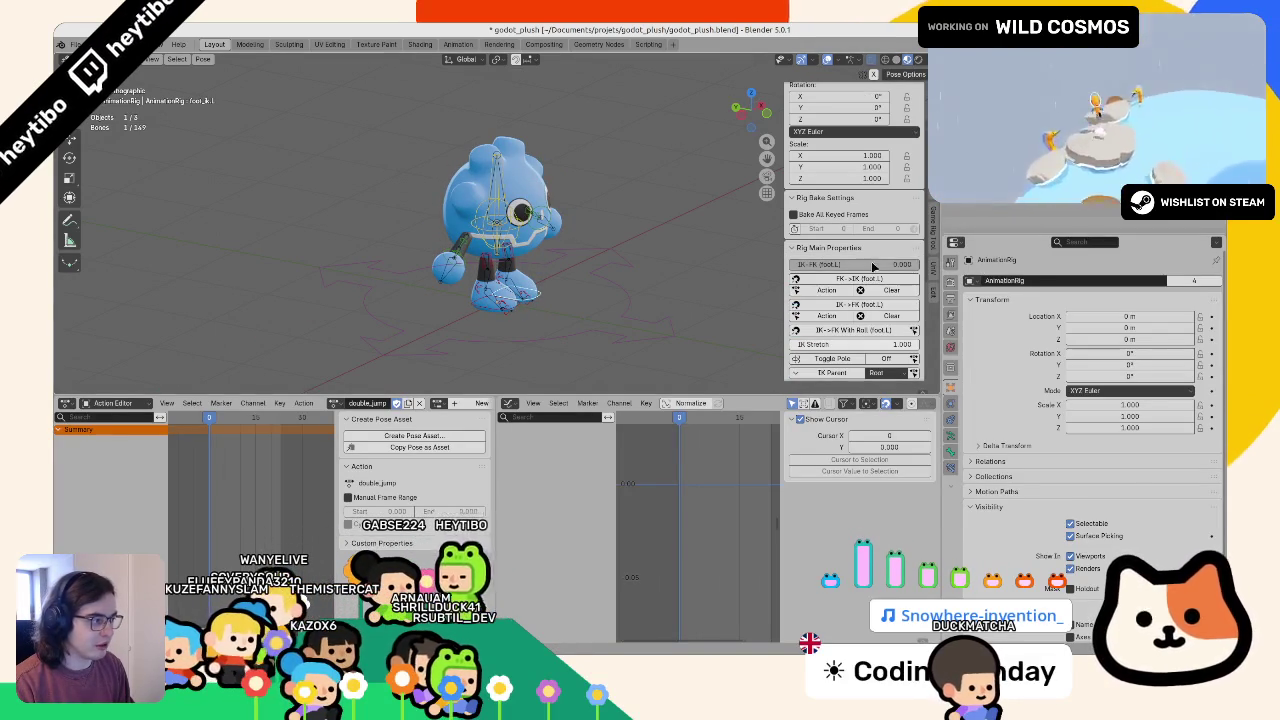
key(i)
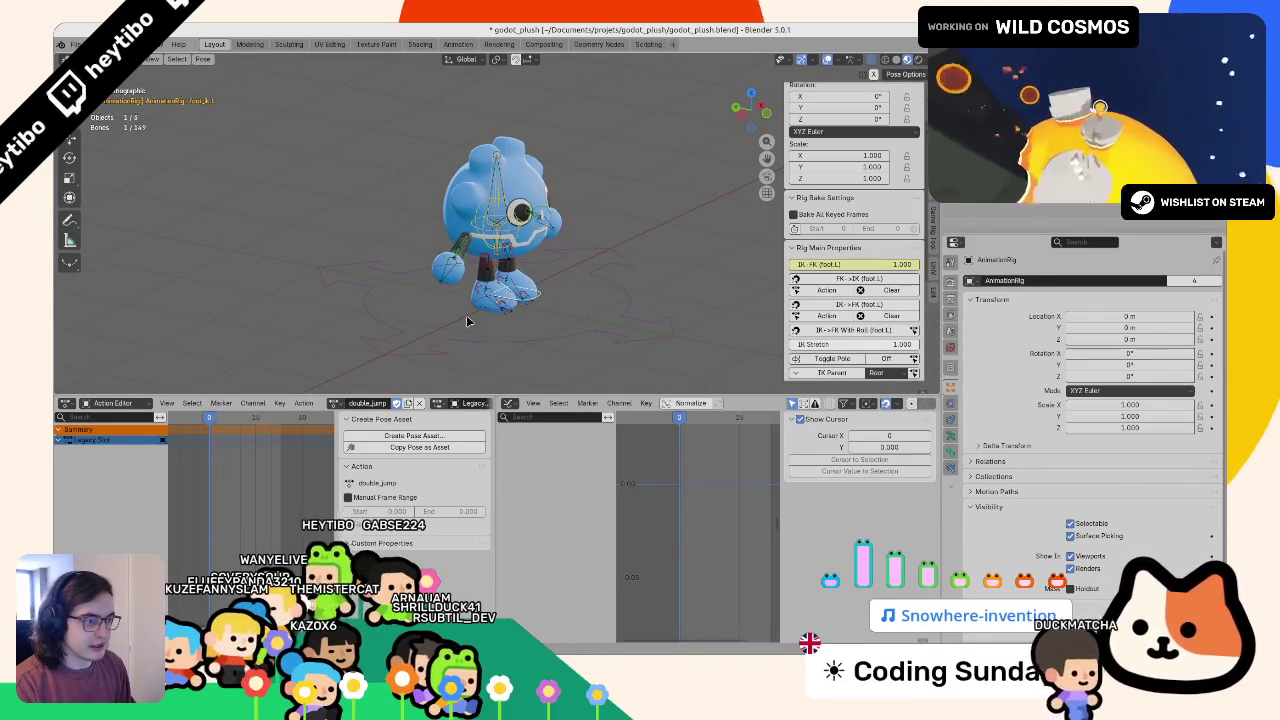
click(490, 316)
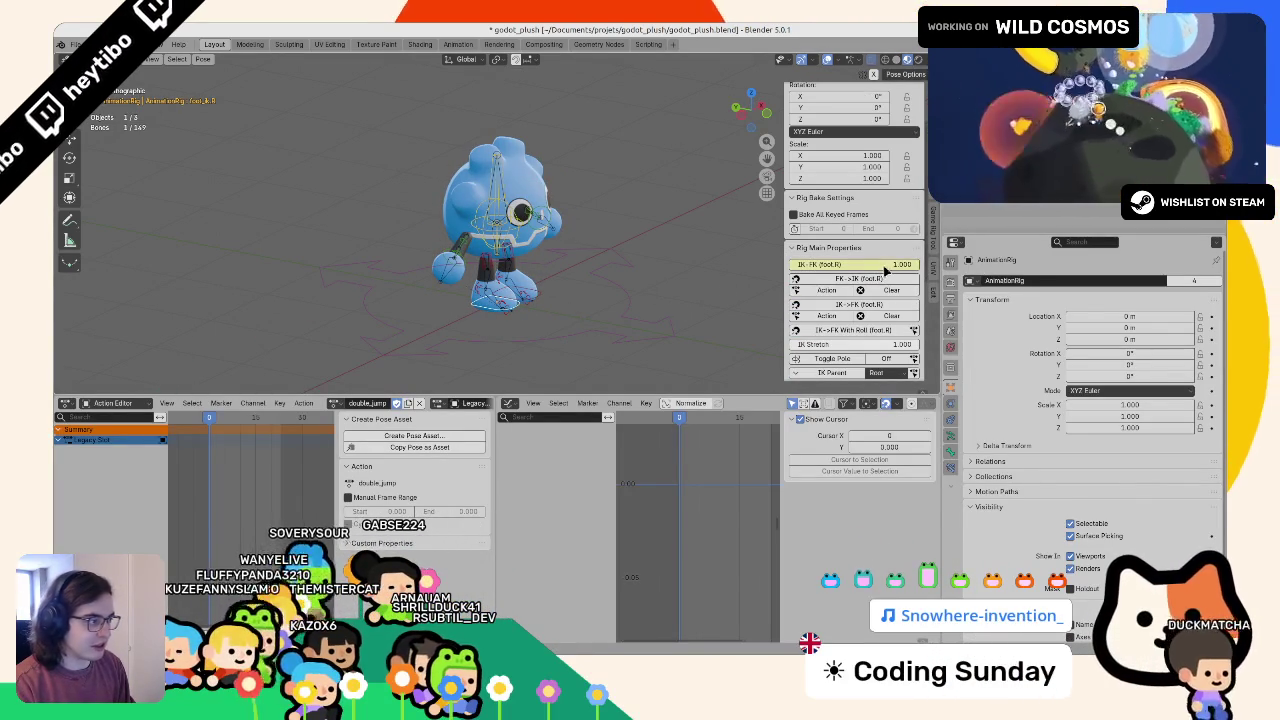
- Give double_jump a manual frame range ending at 16 and hide the Leg.L/Leg.R (IK) layers
click(400, 499)
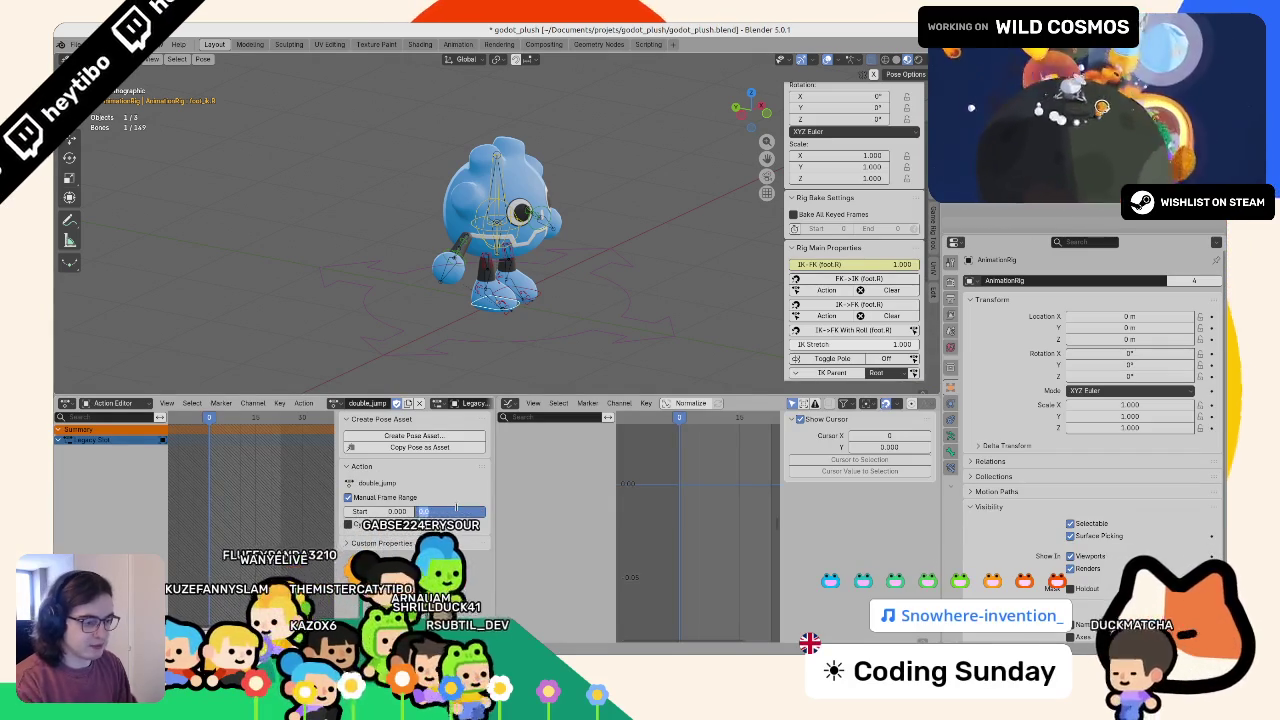
text(20)
key(Return)
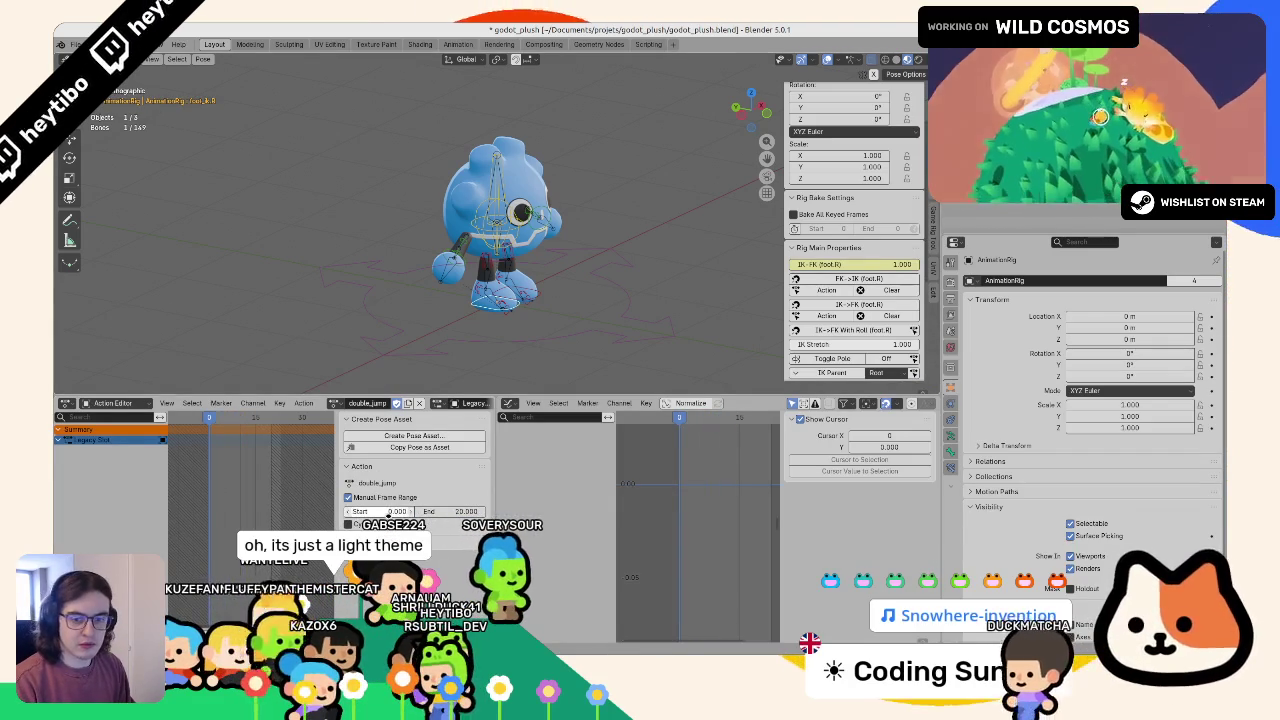
click(450, 511)
text(16)
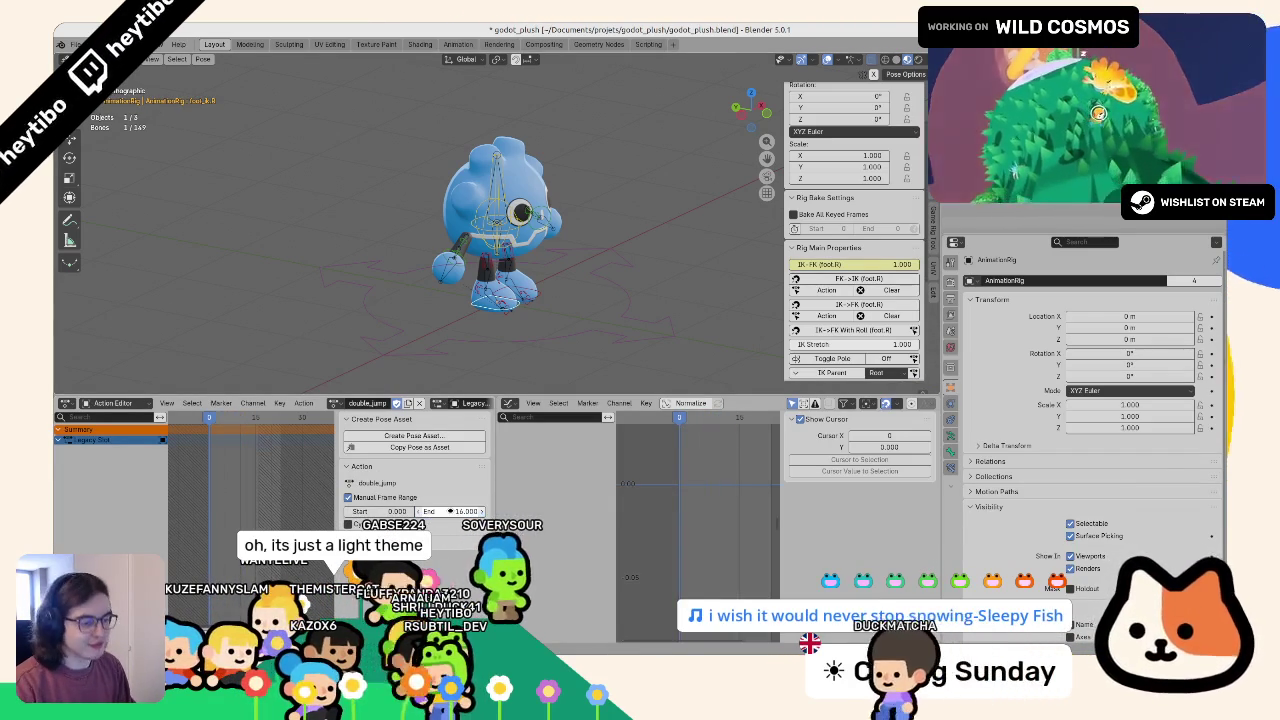
key(Return)
scroll(600, 250, up, 2)
scroll(870, 325, down, 3)
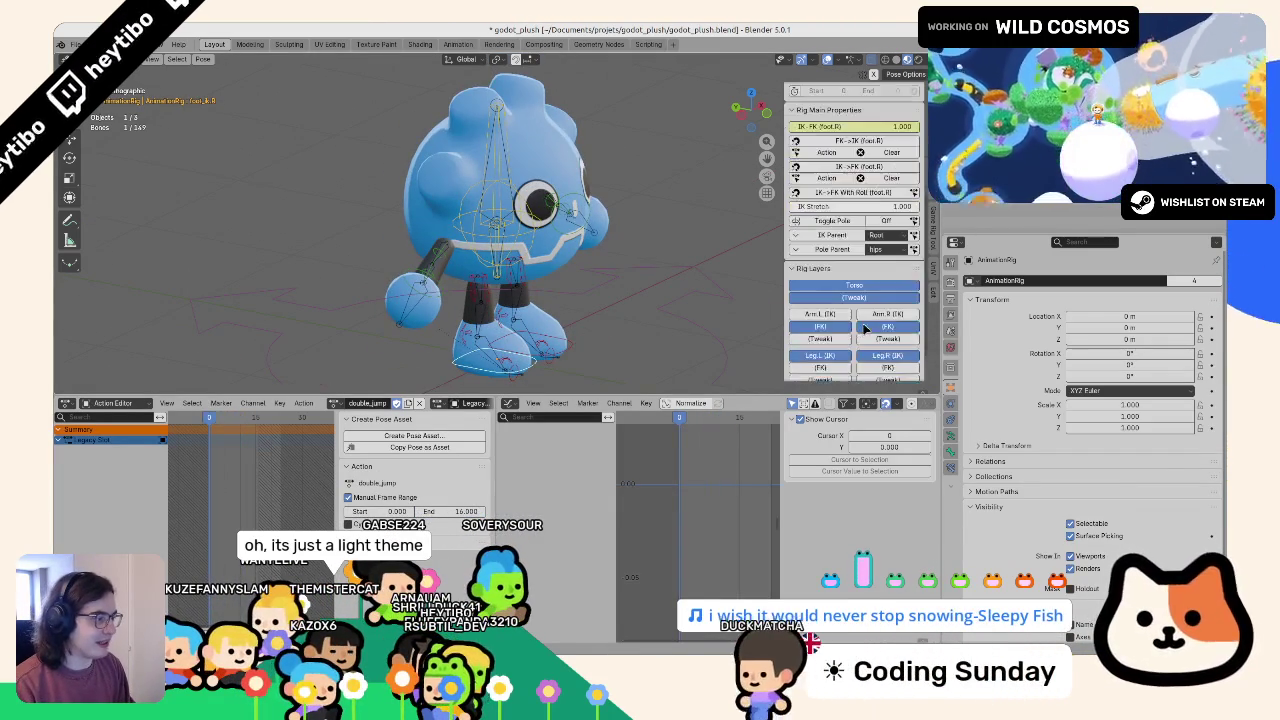
scroll(870, 320, down, 3)
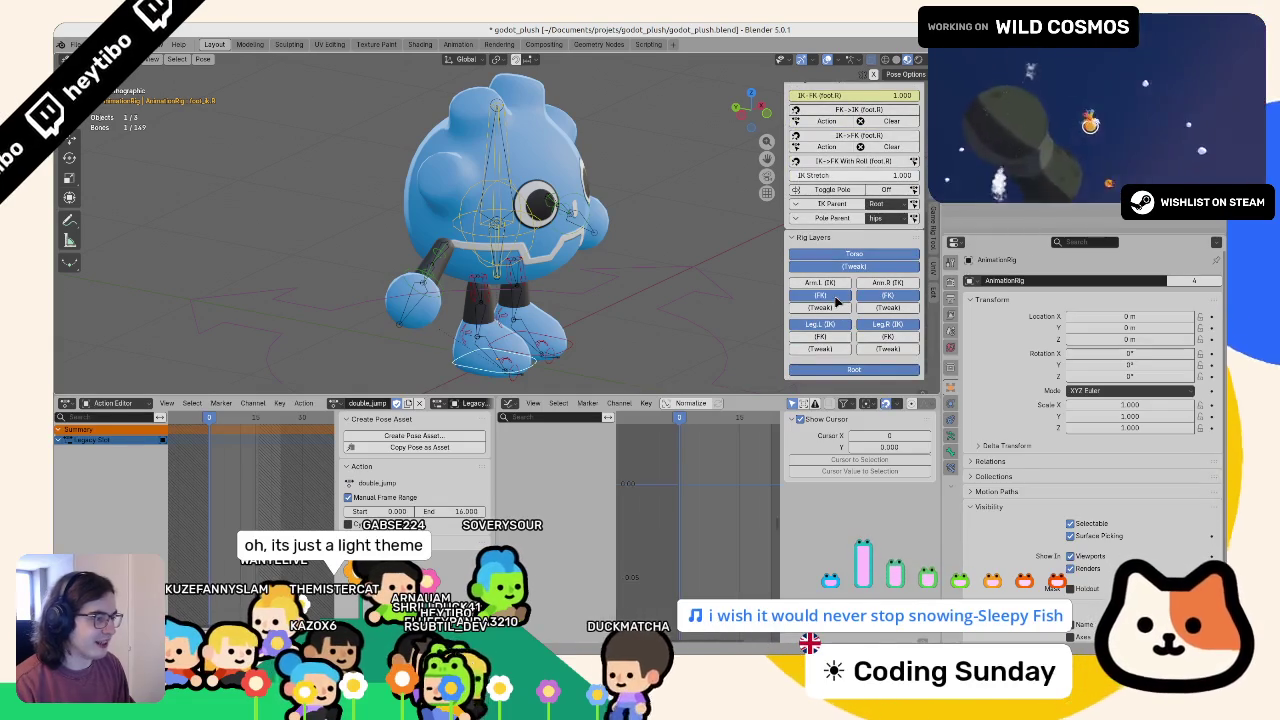
click(837, 325)
click(862, 325)
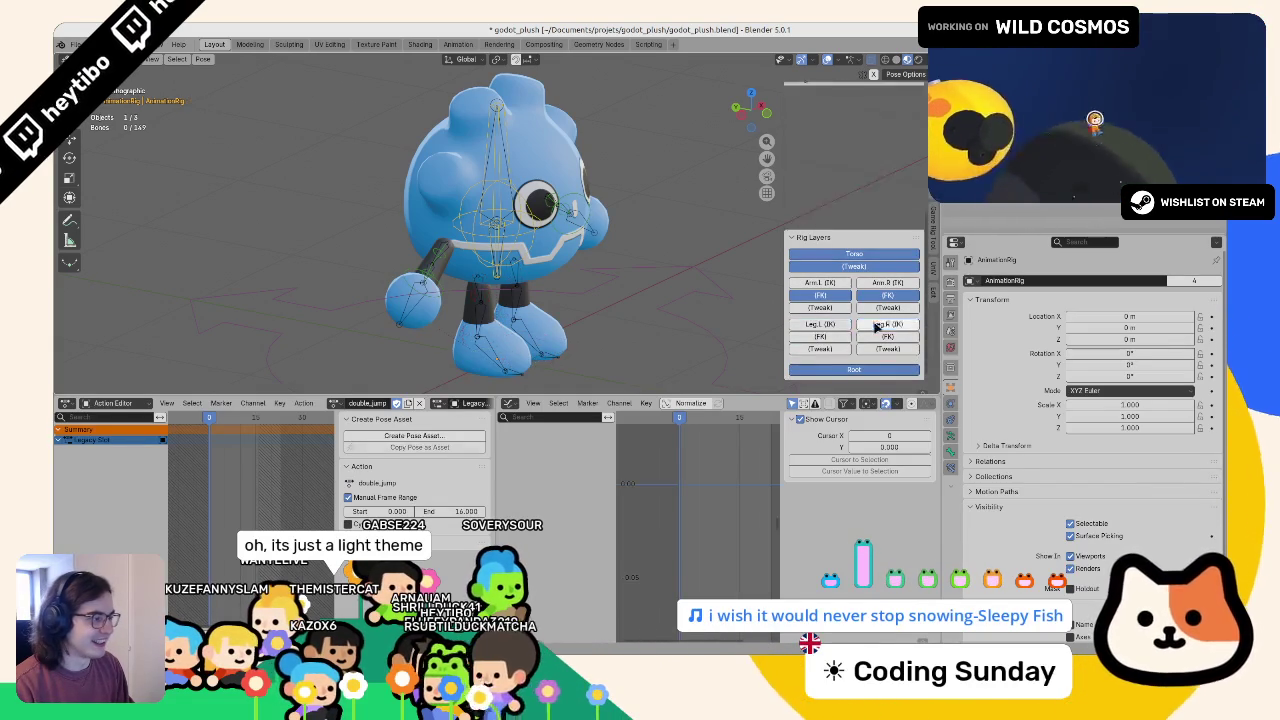
- Select the torso control and key its X rotation at 0° on frame 0
click(563, 311)
key(r)
key(x)
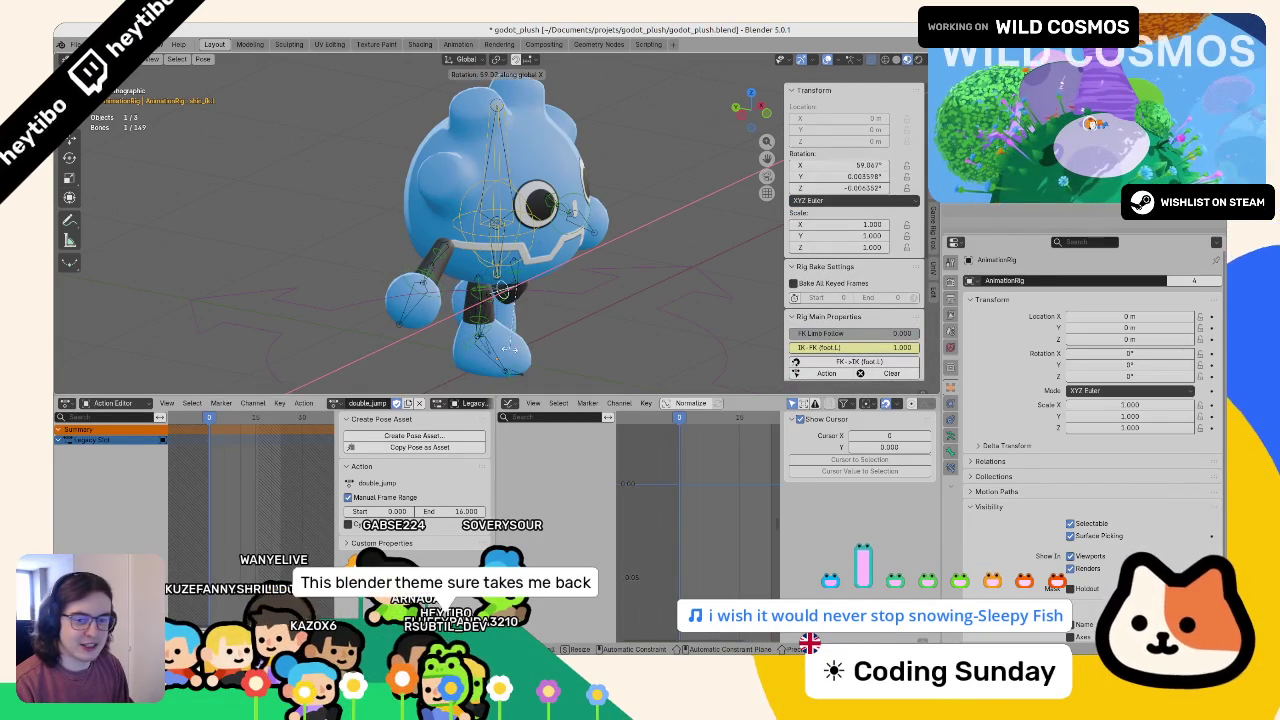
key(Escape)
key(KP_1)
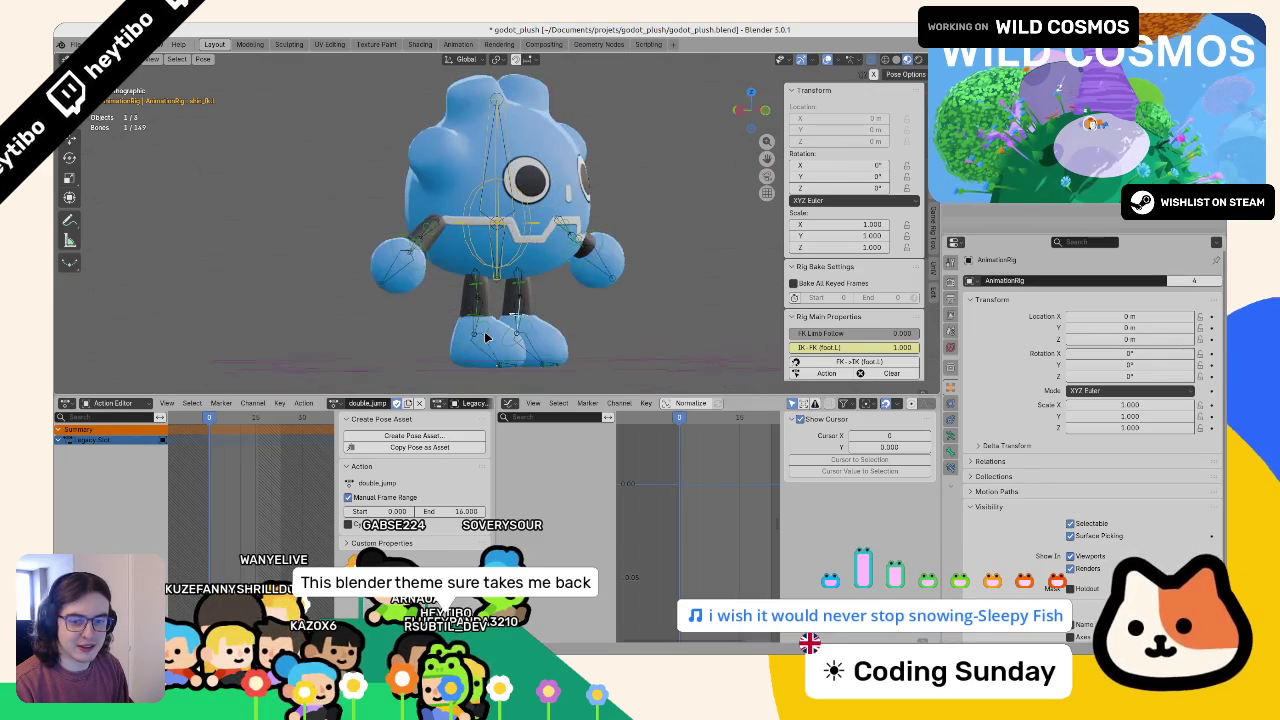
click(406, 229)
mouse_move(406, 229)
mouse_down()
mouse_move(500, 263)
mouse_move(430, 328)
mouse_up()
click(520, 251)
mouse_move(836, 176)
mouse_down()
mouse_move(850, 170)
mouse_move(835, 163)
mouse_move(870, 163)
mouse_up()
right_click(835, 165)
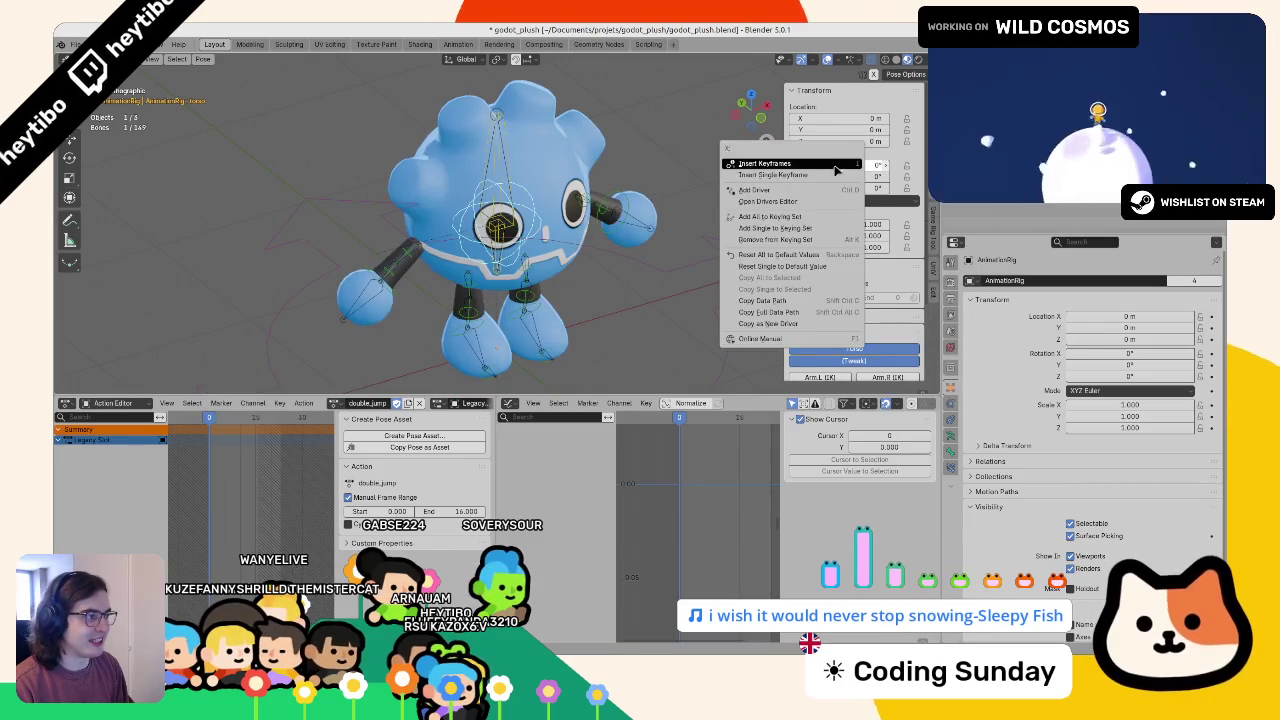
click(820, 170)
- On frame 16, set the torso's X rotation to 360° and key it
click(280, 417)
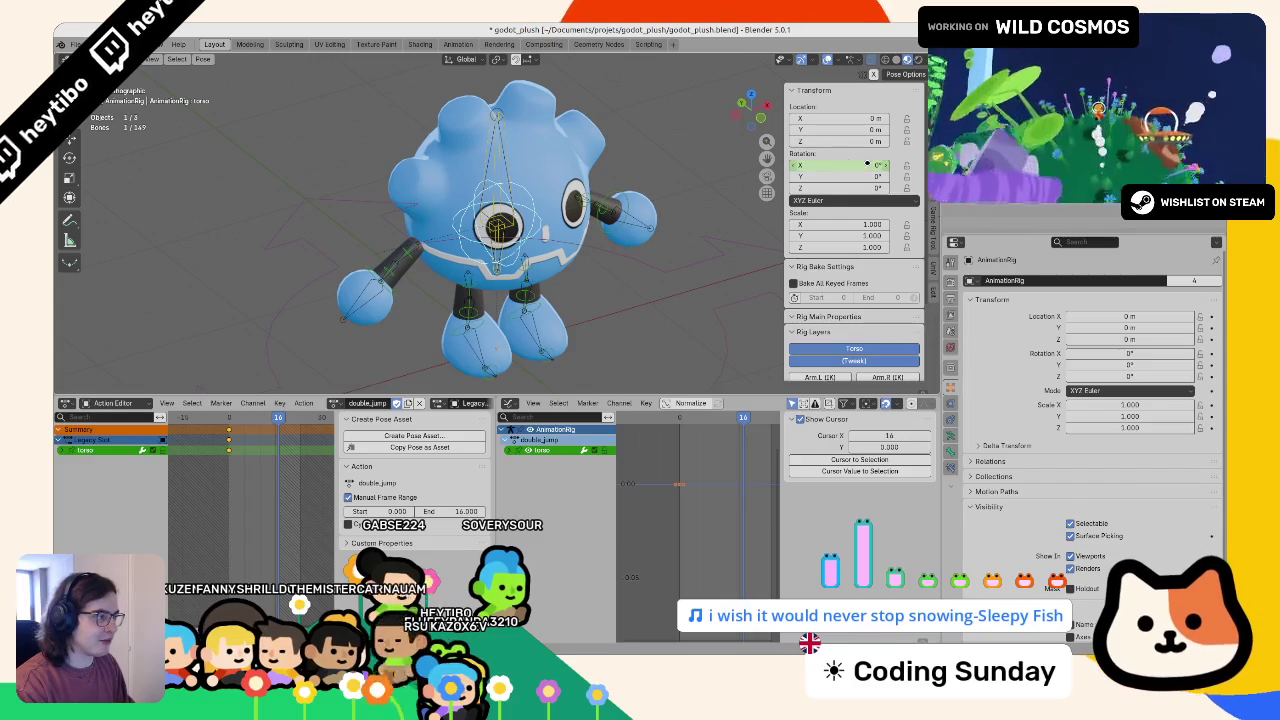
drag(867, 163, 866, 165)
text(360)
key(Return)
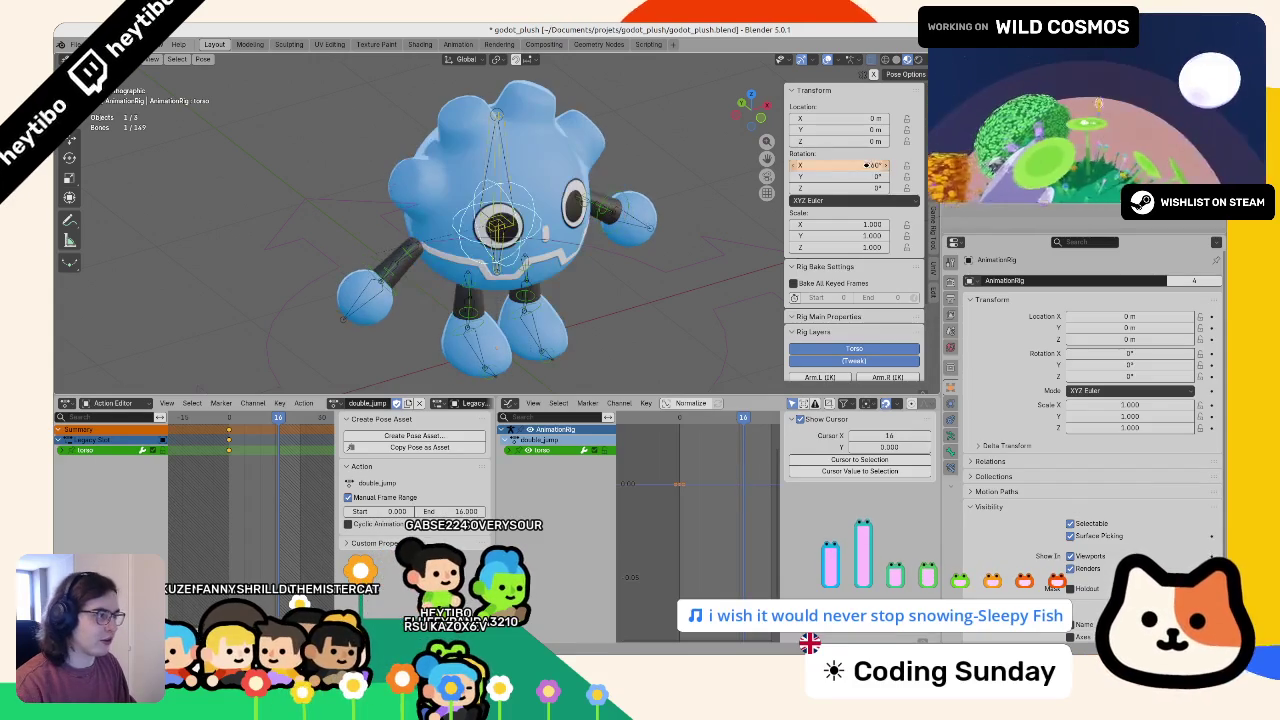
right_click(866, 165)
click(860, 164)
- Set the scene's output frame end to 15 and play back the spin
click(952, 301)
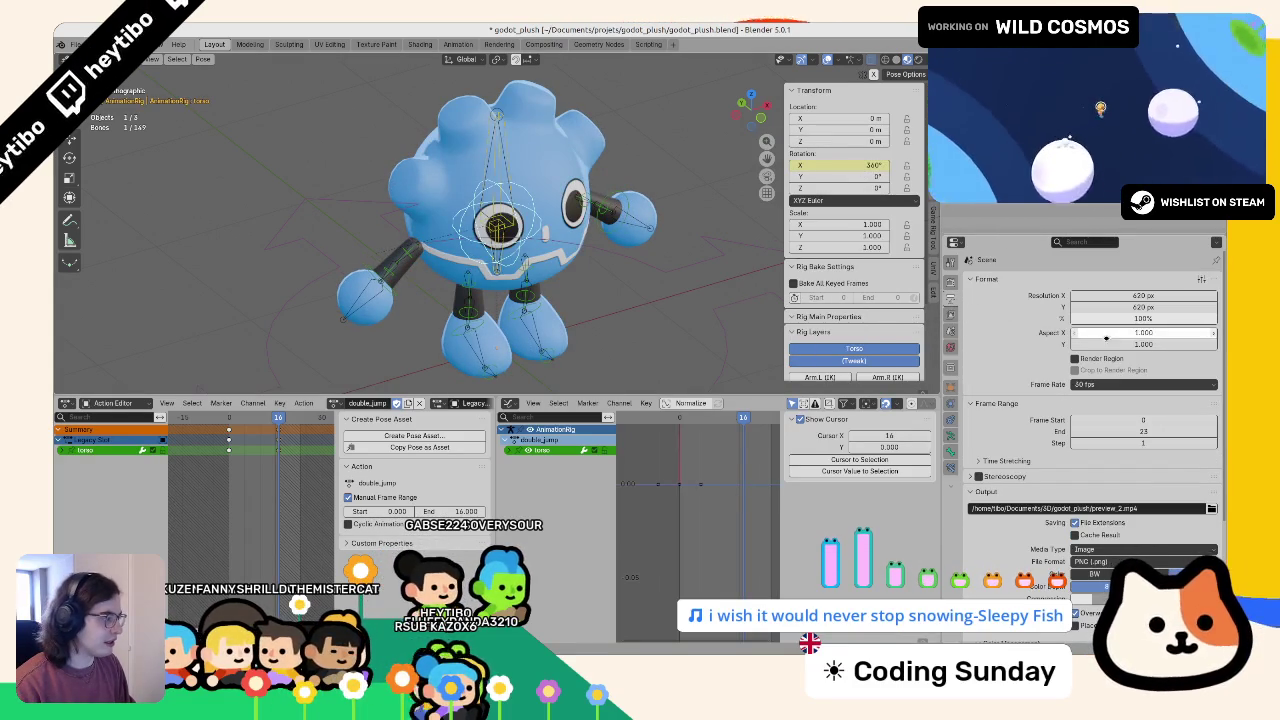
key(Return)
key(space)
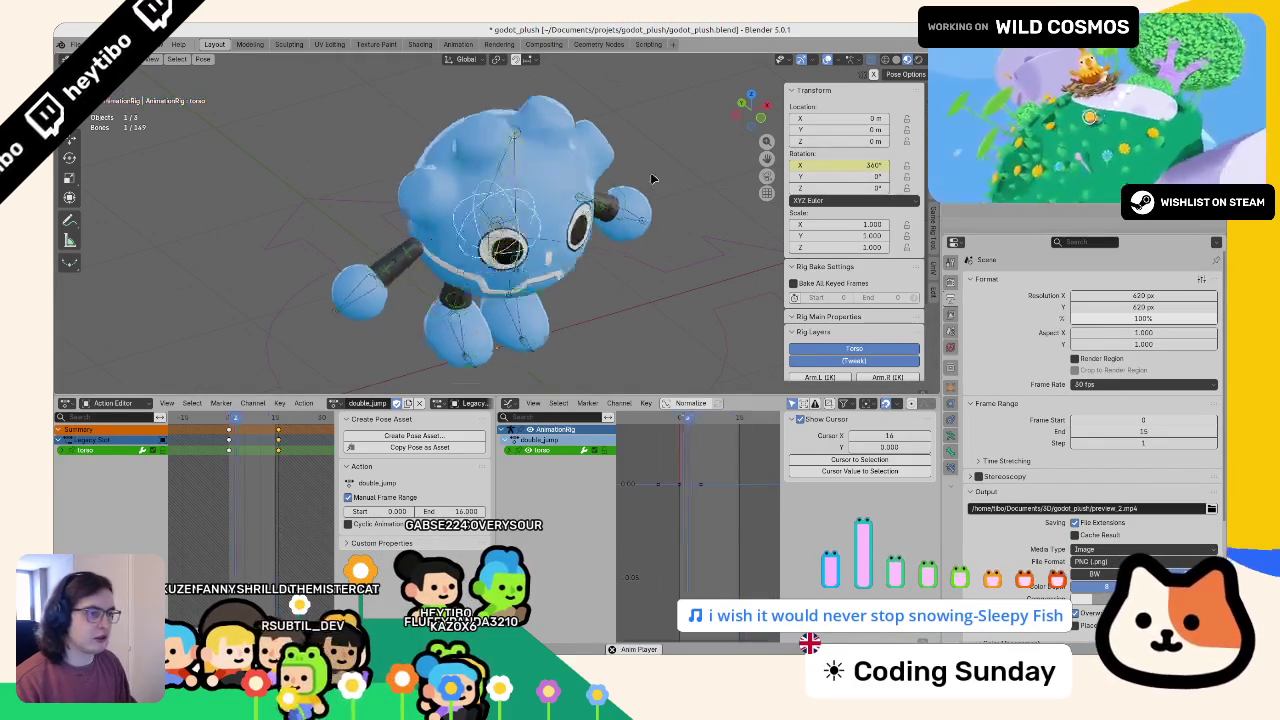
scroll(483, 260, down, 10)
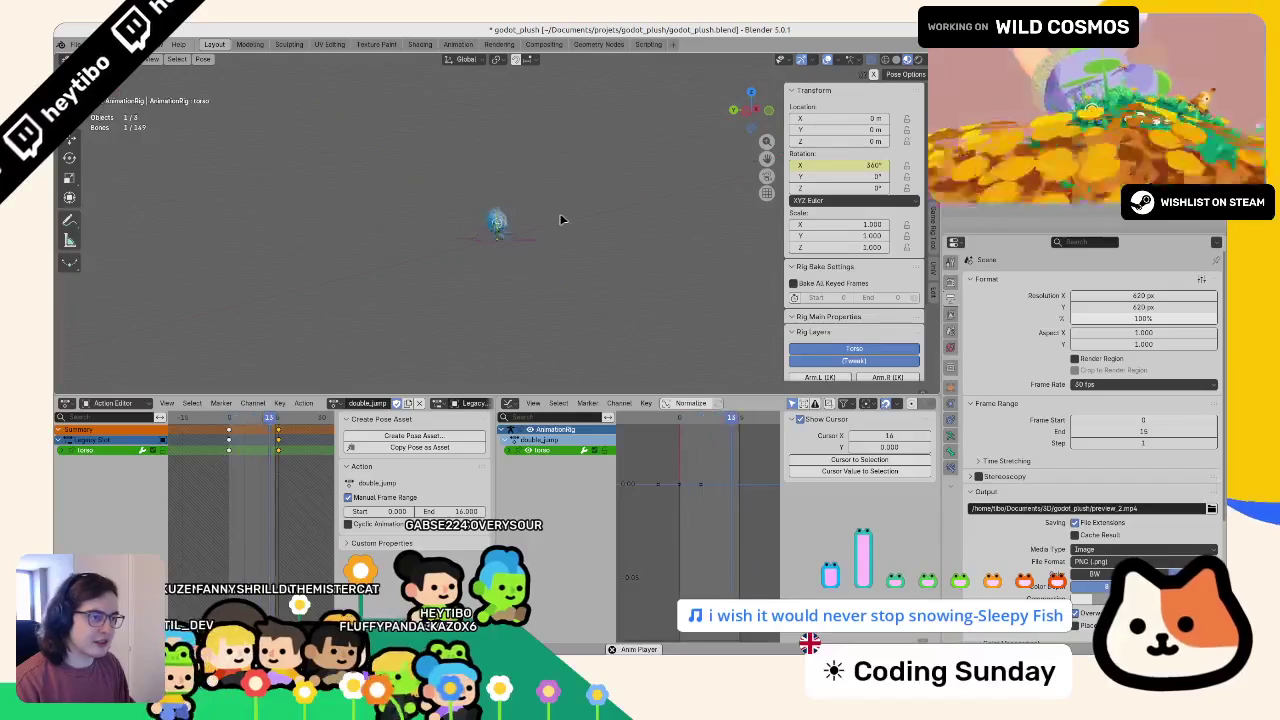
scroll(557, 220, up, 10)
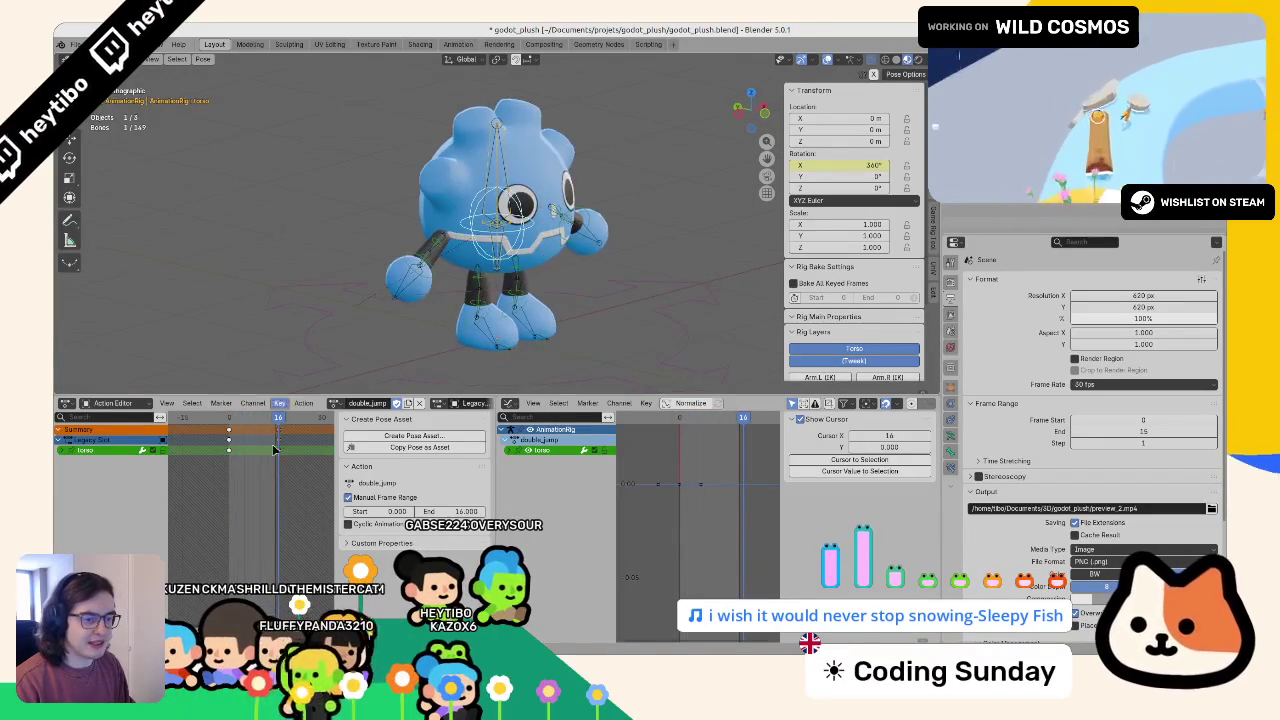
- Rotate the right leg on X and key the right shin's rotation
click(477, 298)
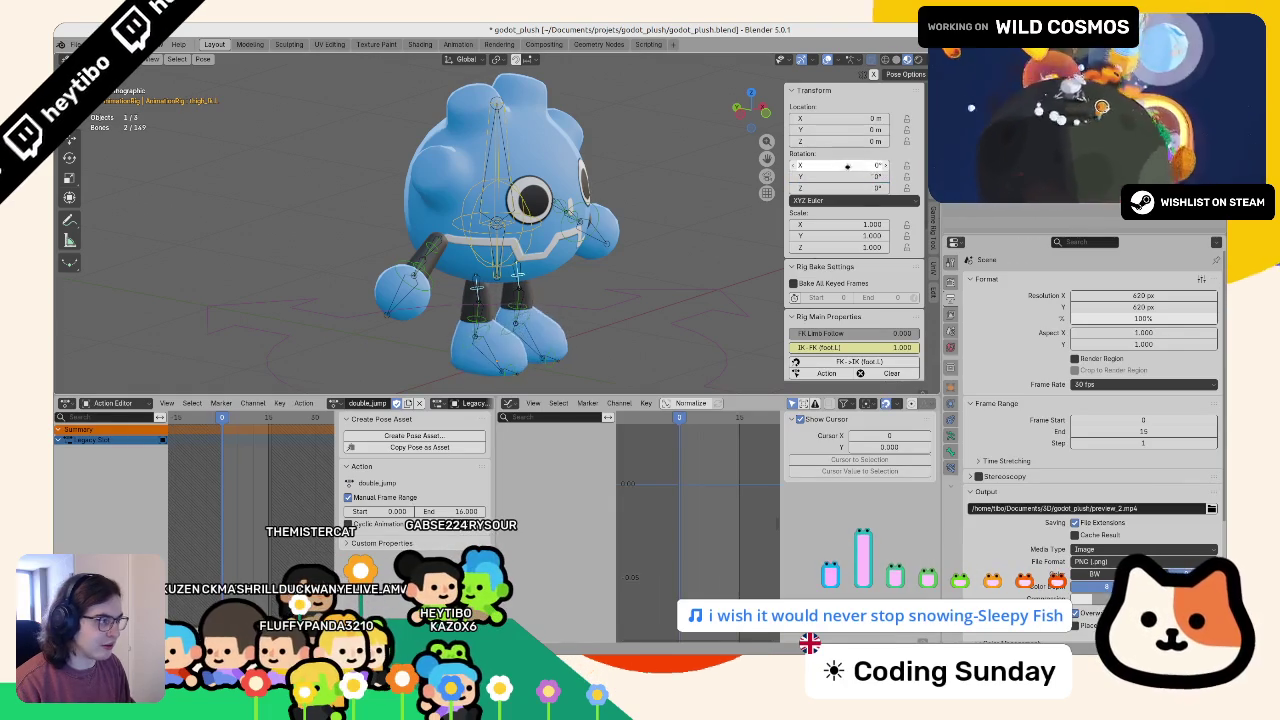
mouse_move(843, 165)
mouse_down()
mouse_move(700, 165)
mouse_move(900, 165)
mouse_move(800, 165)
mouse_up()
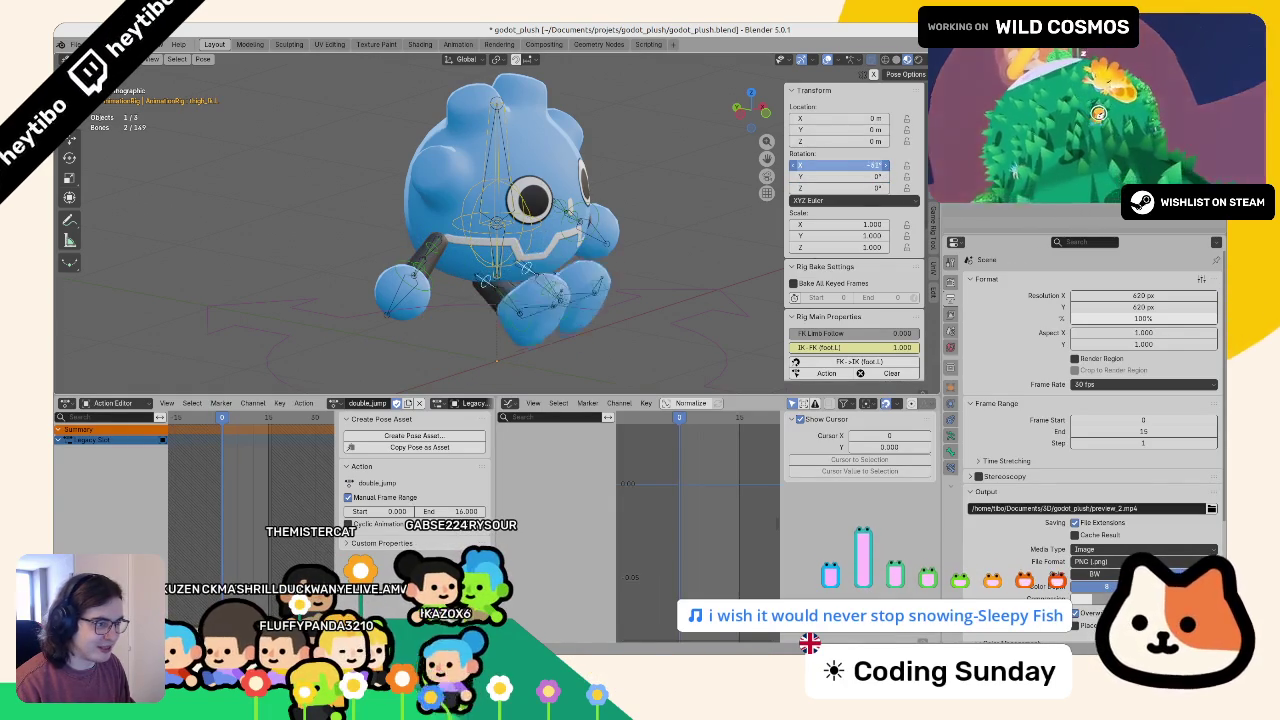
drag(576, 266, 493, 297)
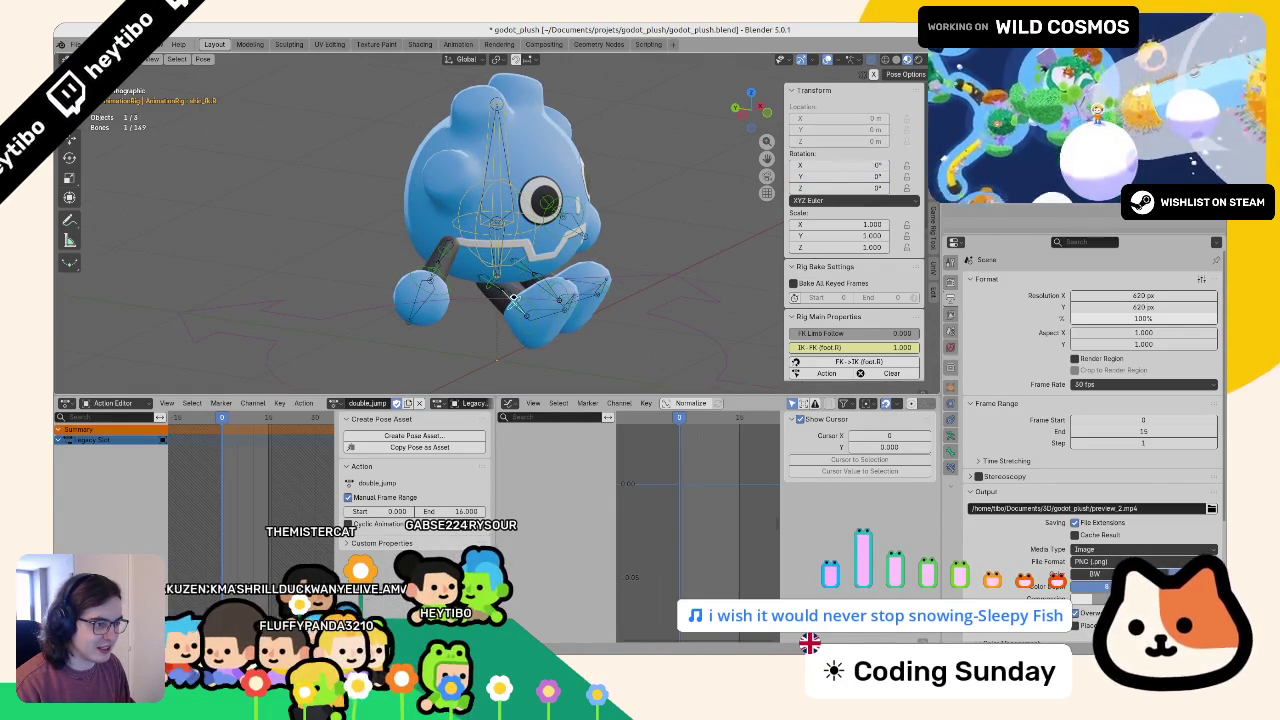
drag(843, 165, 900, 165)
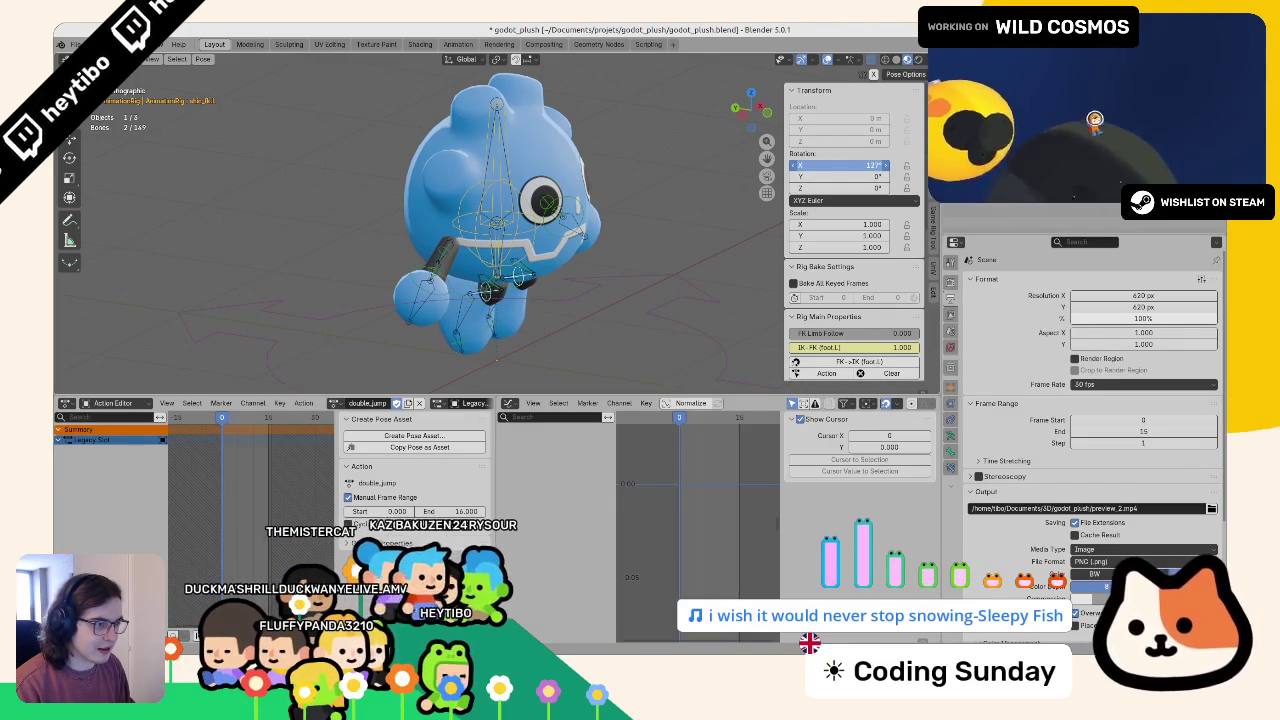
right_click(843, 165)
click(800, 300)
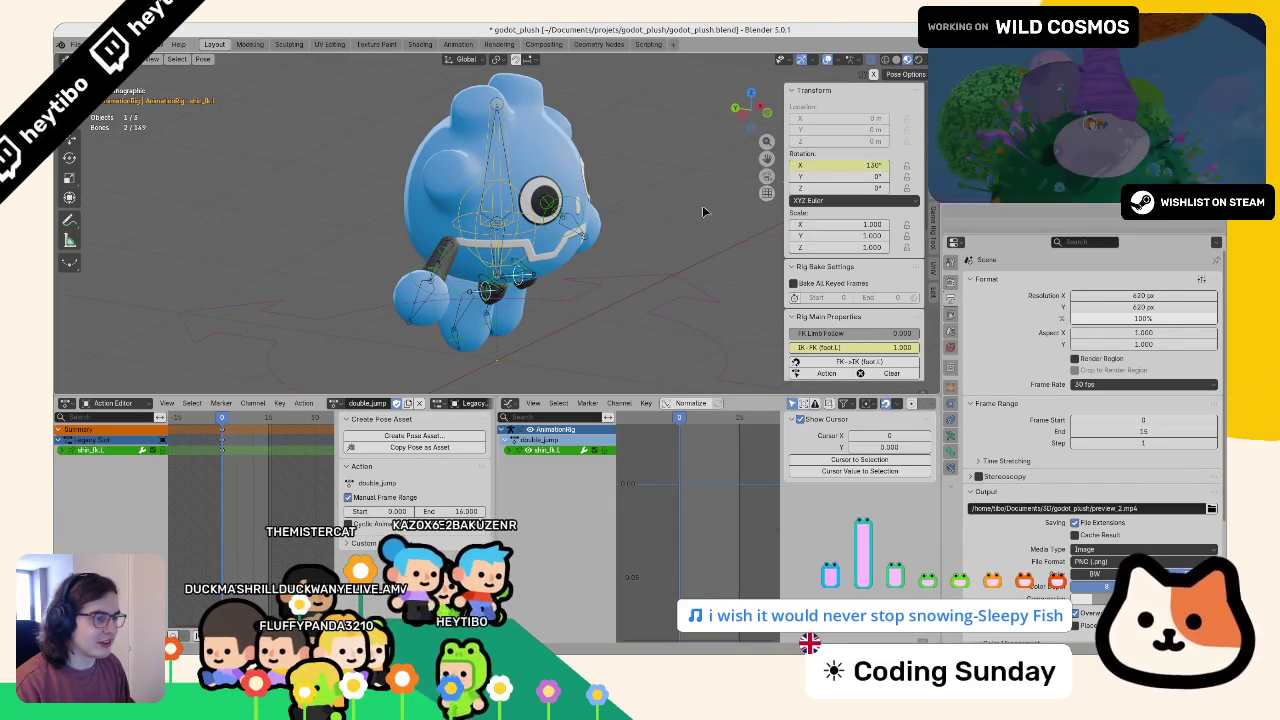
click(478, 291)
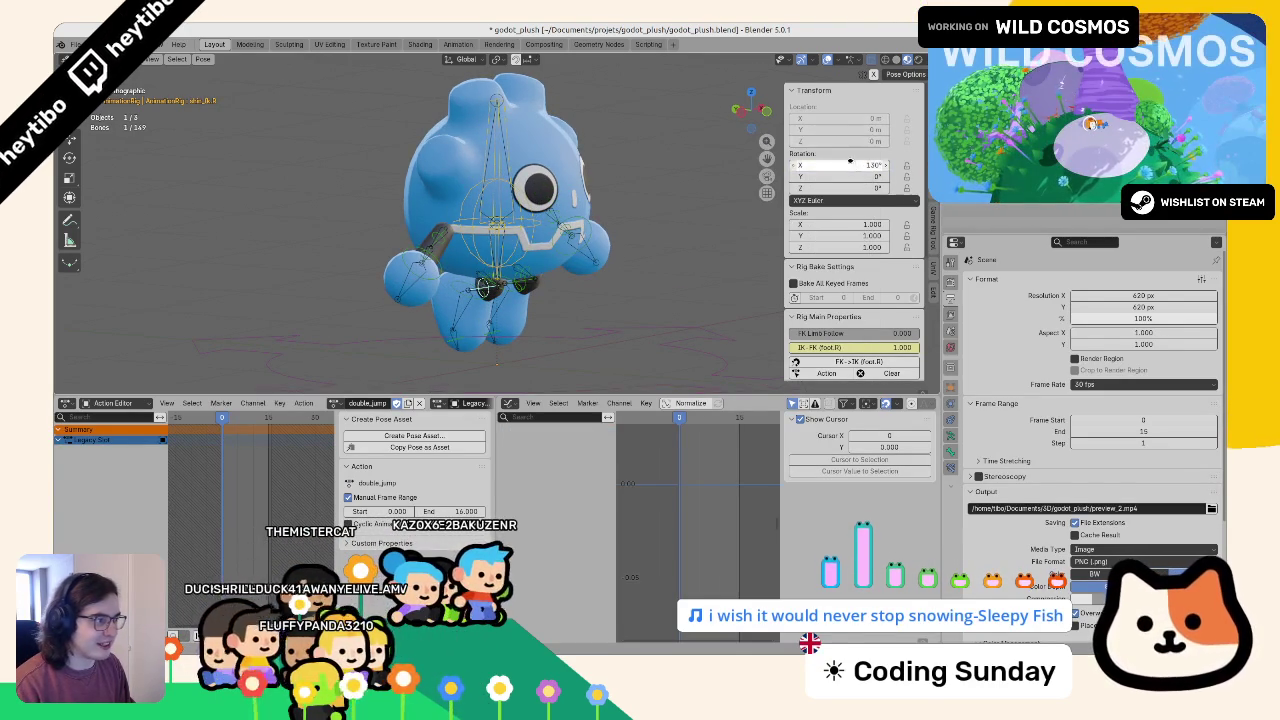
key(i)
- Tuck the right thigh to -90° on X and key its rotation
click(528, 280)
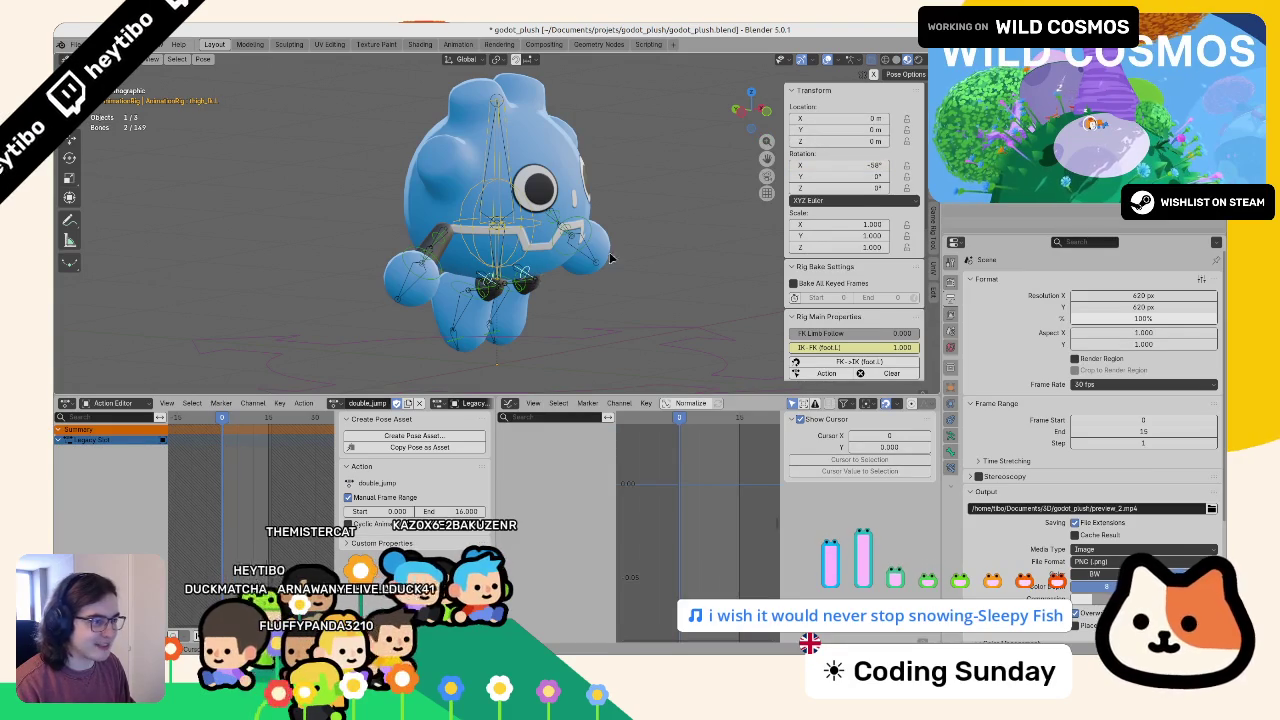
mouse_move(488, 288)
mouse_down()
mouse_move(505, 300)
mouse_move(515, 280)
mouse_move(481, 262)
mouse_move(490, 268)
mouse_up()
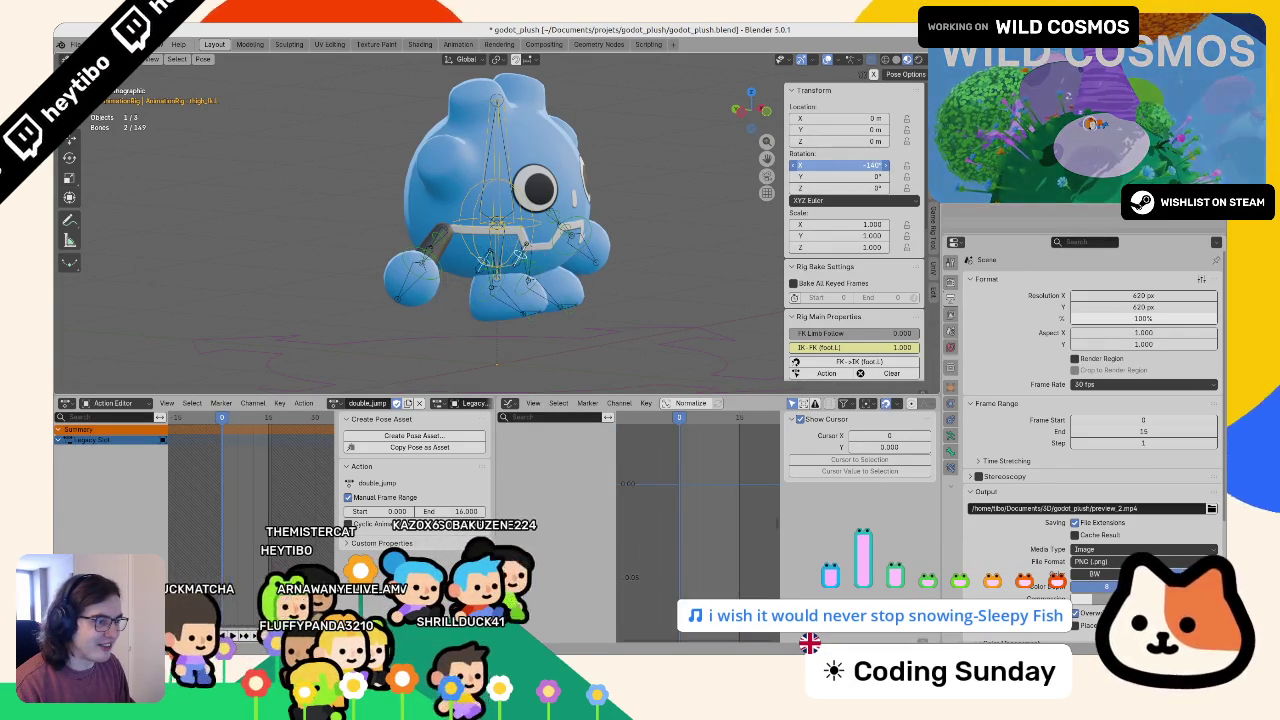
drag(360, 215, 601, 230)
key(ctrl+z)
key(ctrl+z)
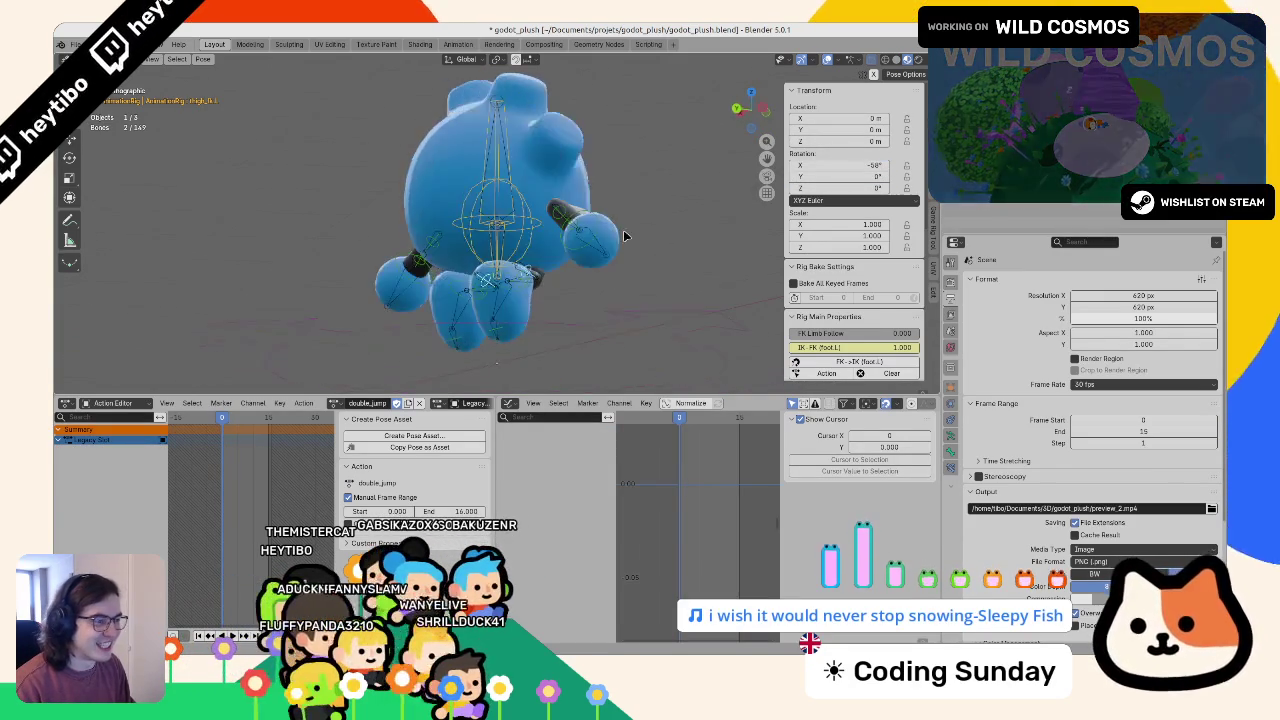
drag(489, 275, 494, 271)
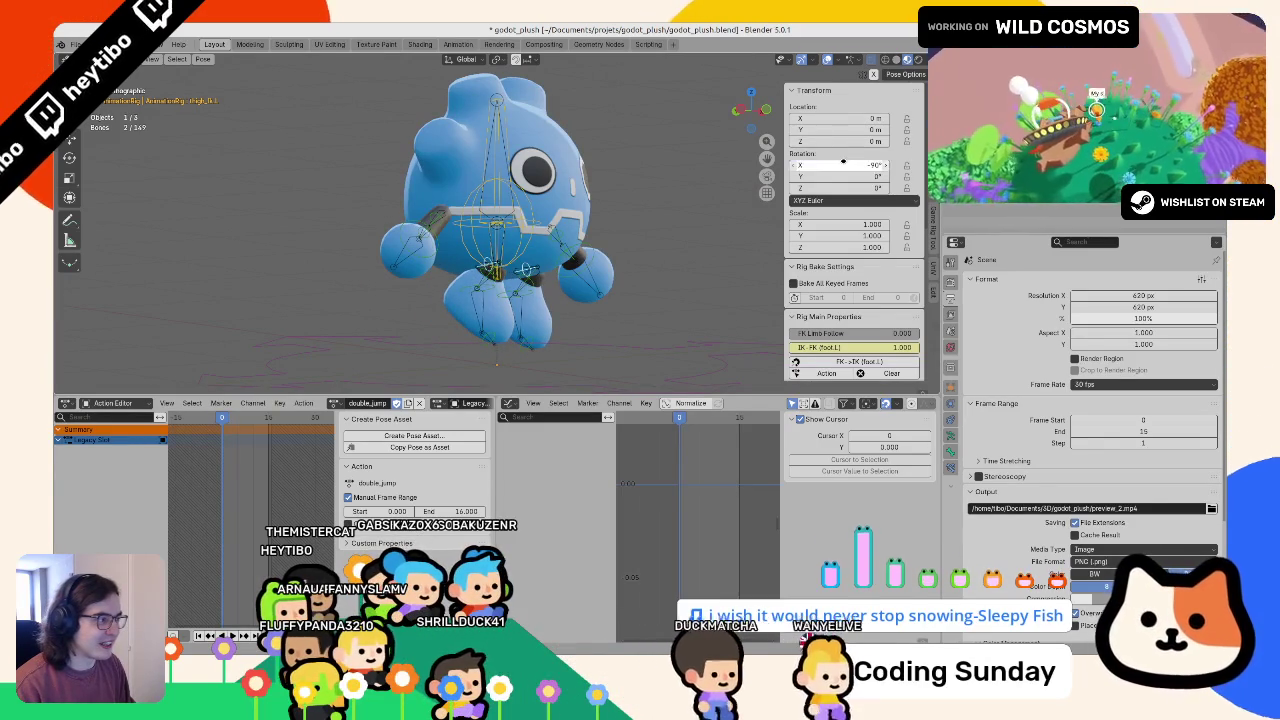
key(ctrl+z)
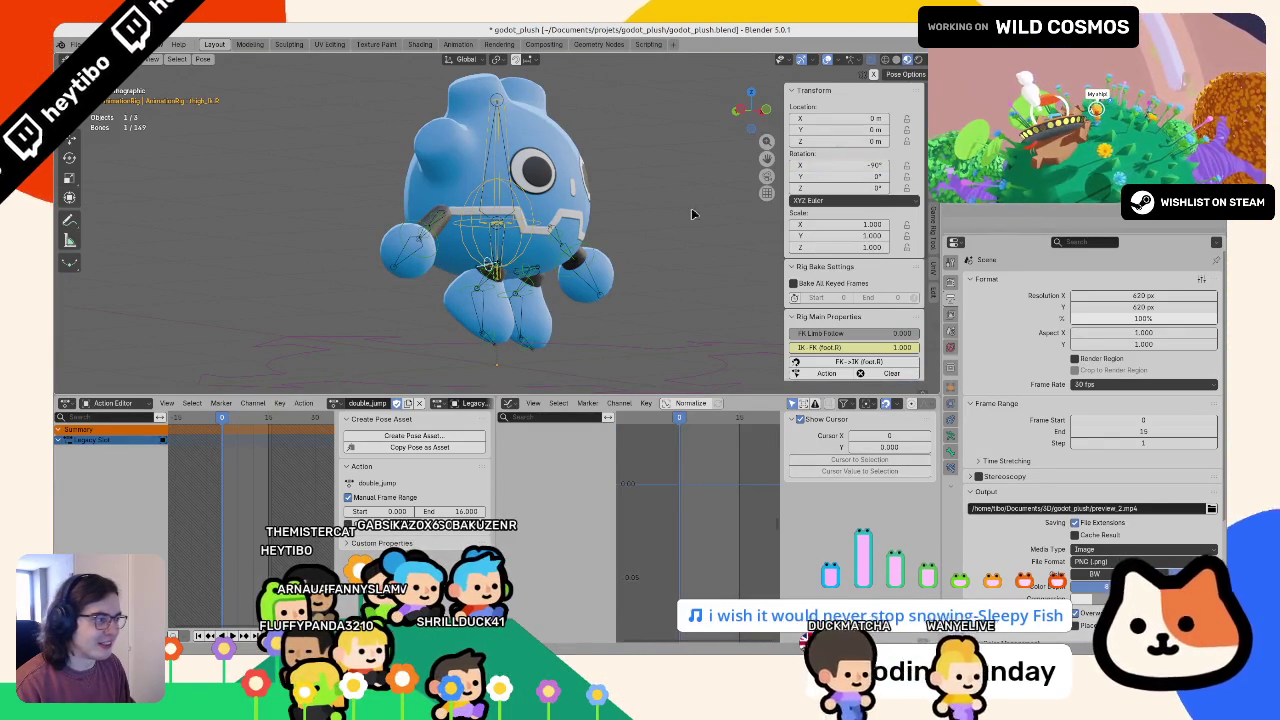
key(ctrl+alt+z)
click(866, 176)
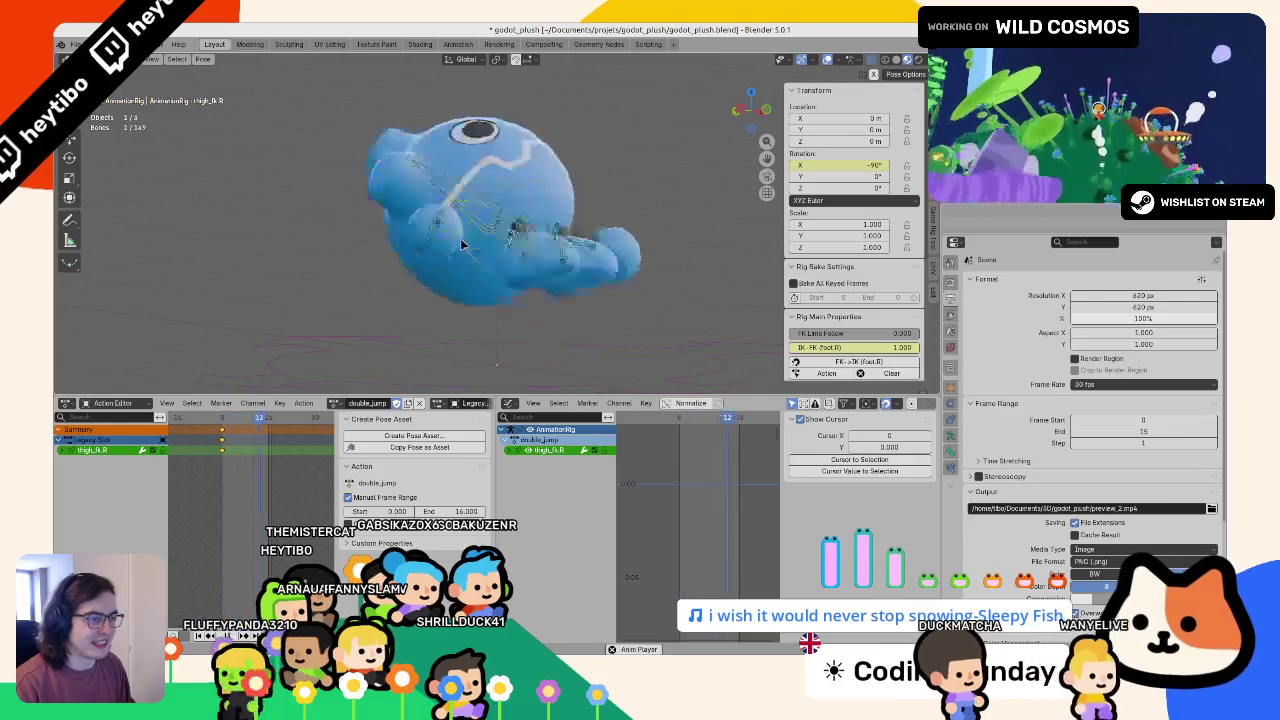
click(445, 214)
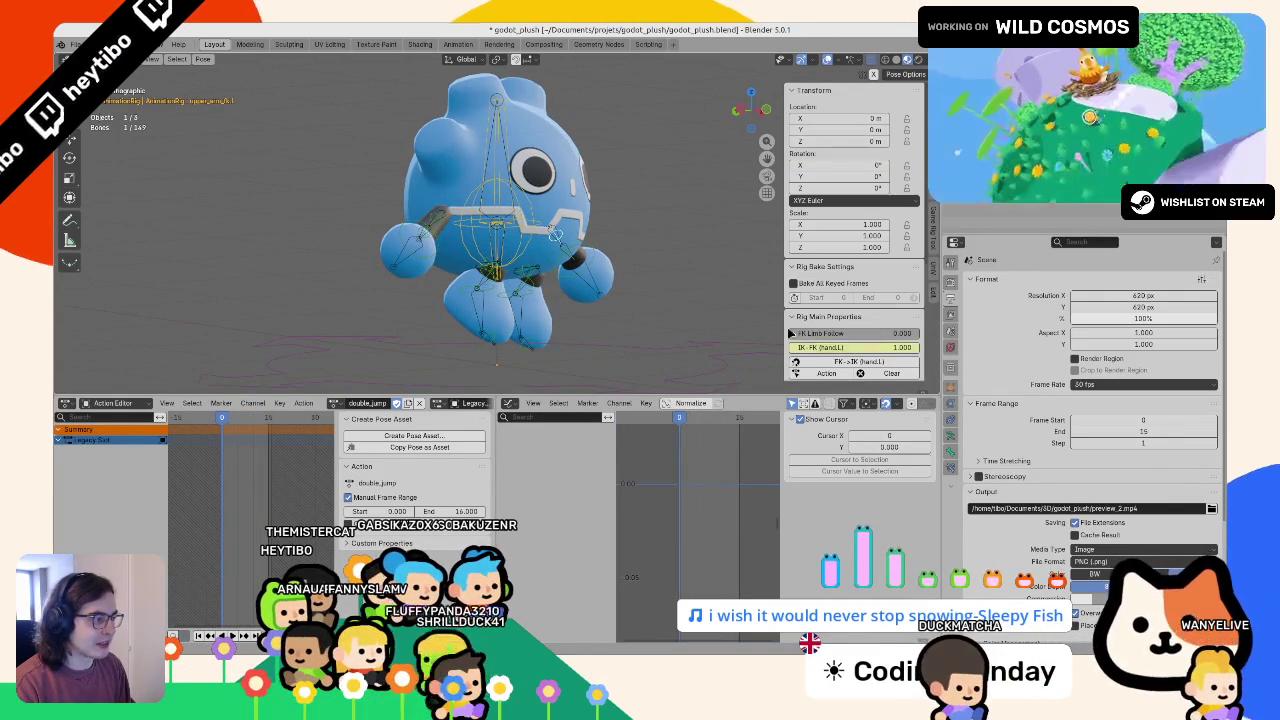
- Raise the right upper arm to about 50° on X
mouse_move(560, 250)
mouse_down()
mouse_move(445, 281)
mouse_move(568, 224)
mouse_up()
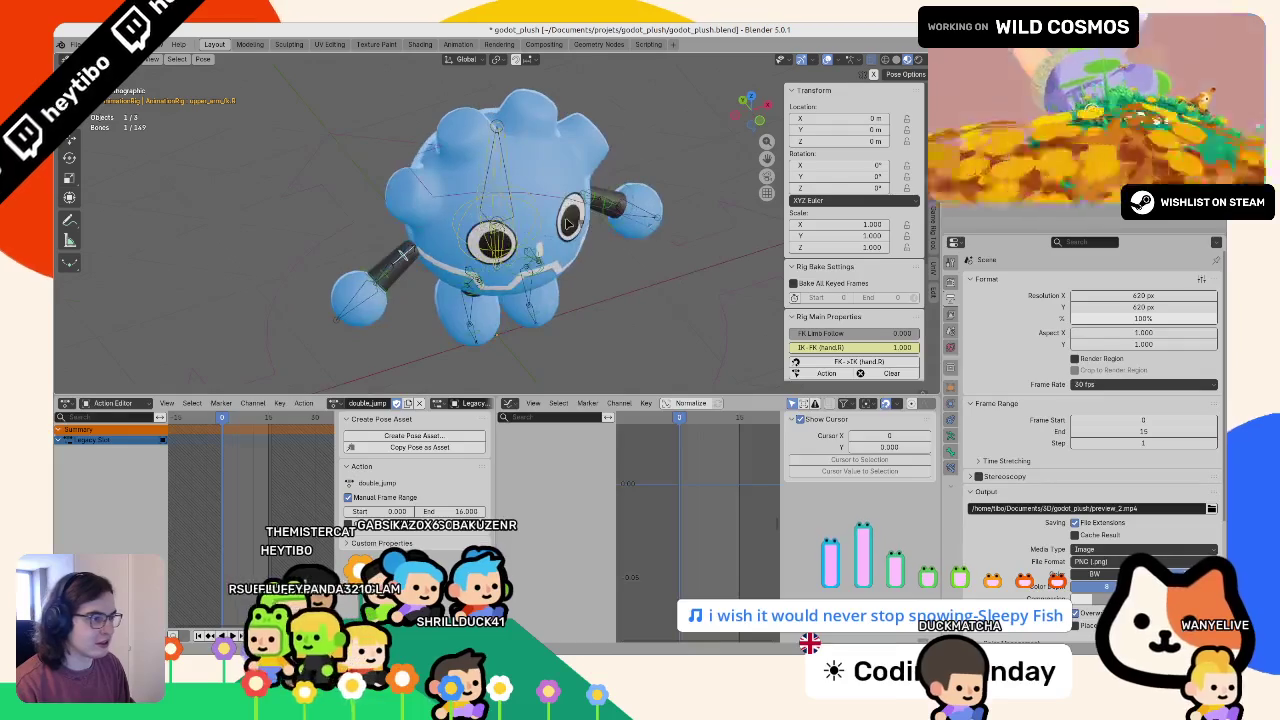
drag(837, 166, 880, 166)
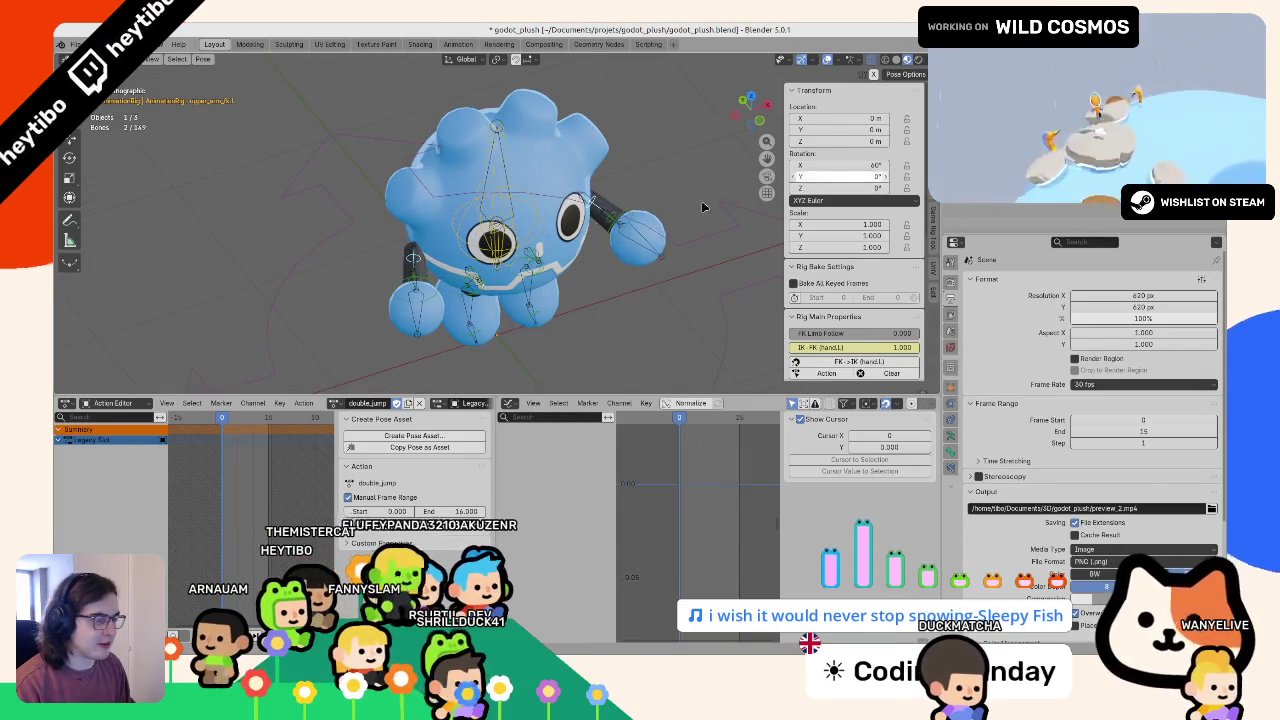
mouse_move(703, 207)
mouse_down()
mouse_move(484, 281)
mouse_move(597, 238)
mouse_up()
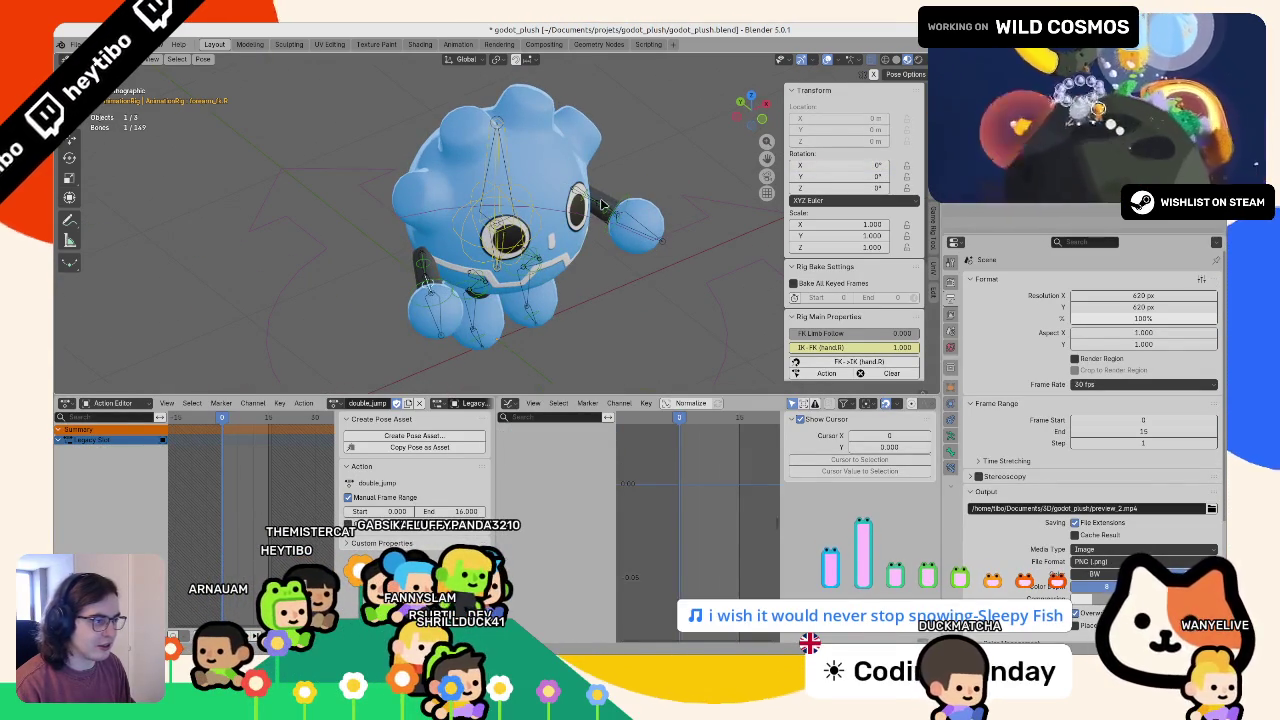
mouse_move(864, 165)
mouse_down()
mouse_move(926, 165)
mouse_move(876, 165)
mouse_up()
drag(520, 215, 581, 213)
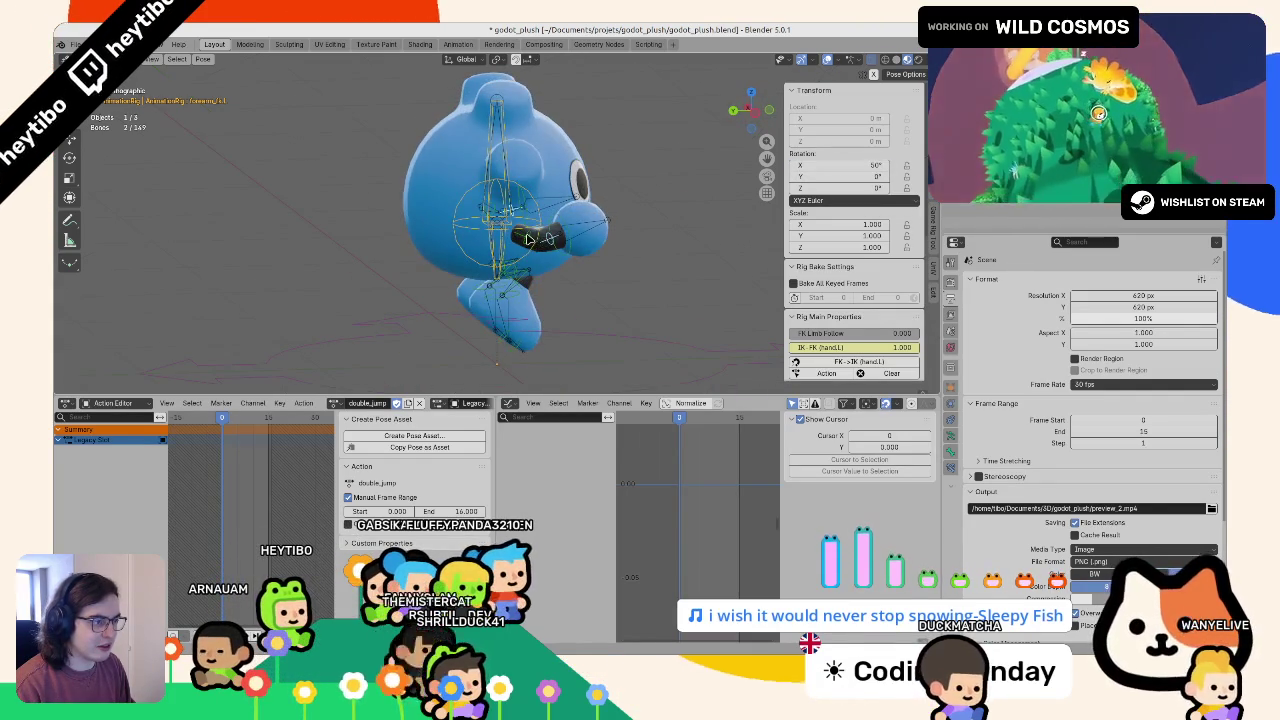
- Tilt both hands to -20° on Y and keyframe the arm rotations
click(530, 238)
key(KP_1)
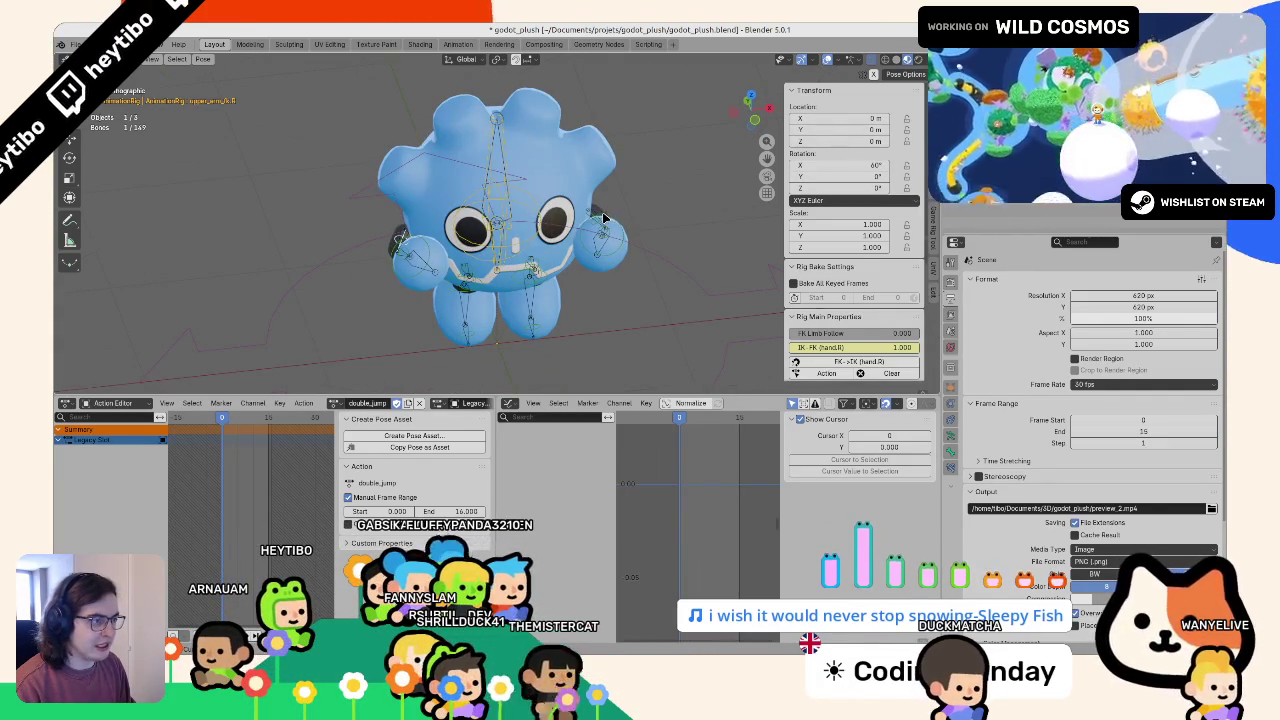
shift+click(604, 218)
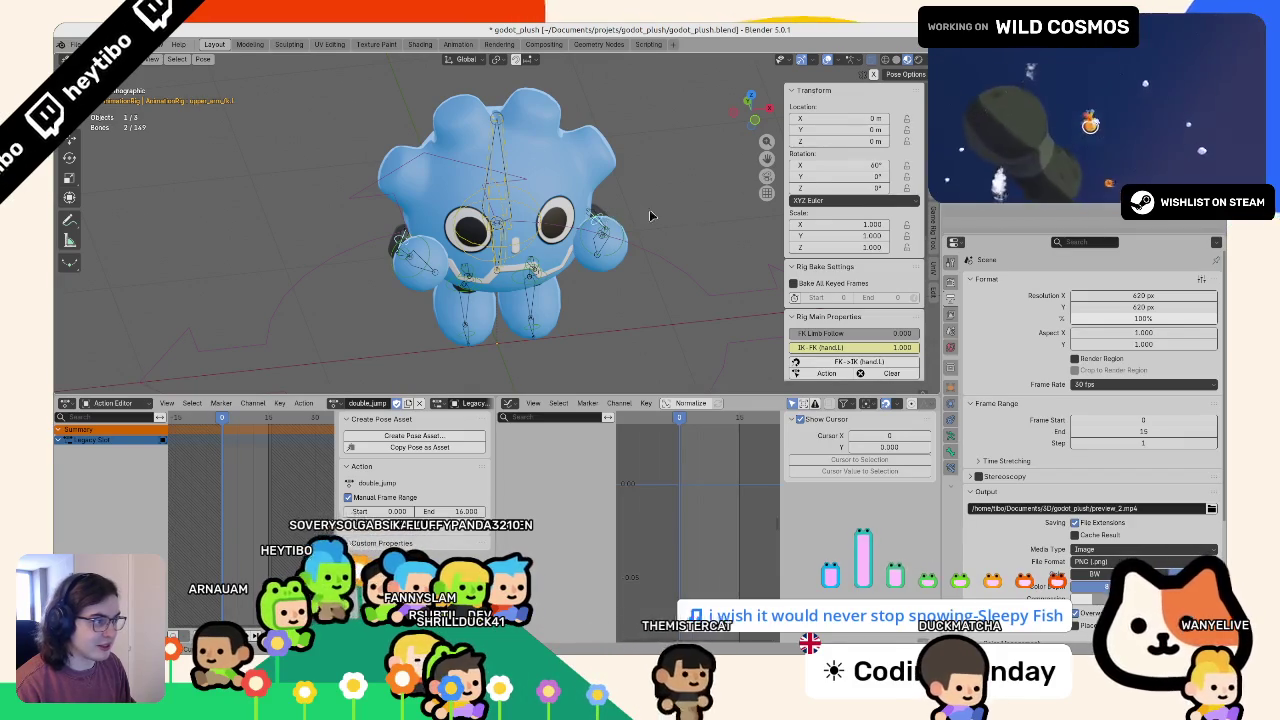
drag(850, 176, 885, 176)
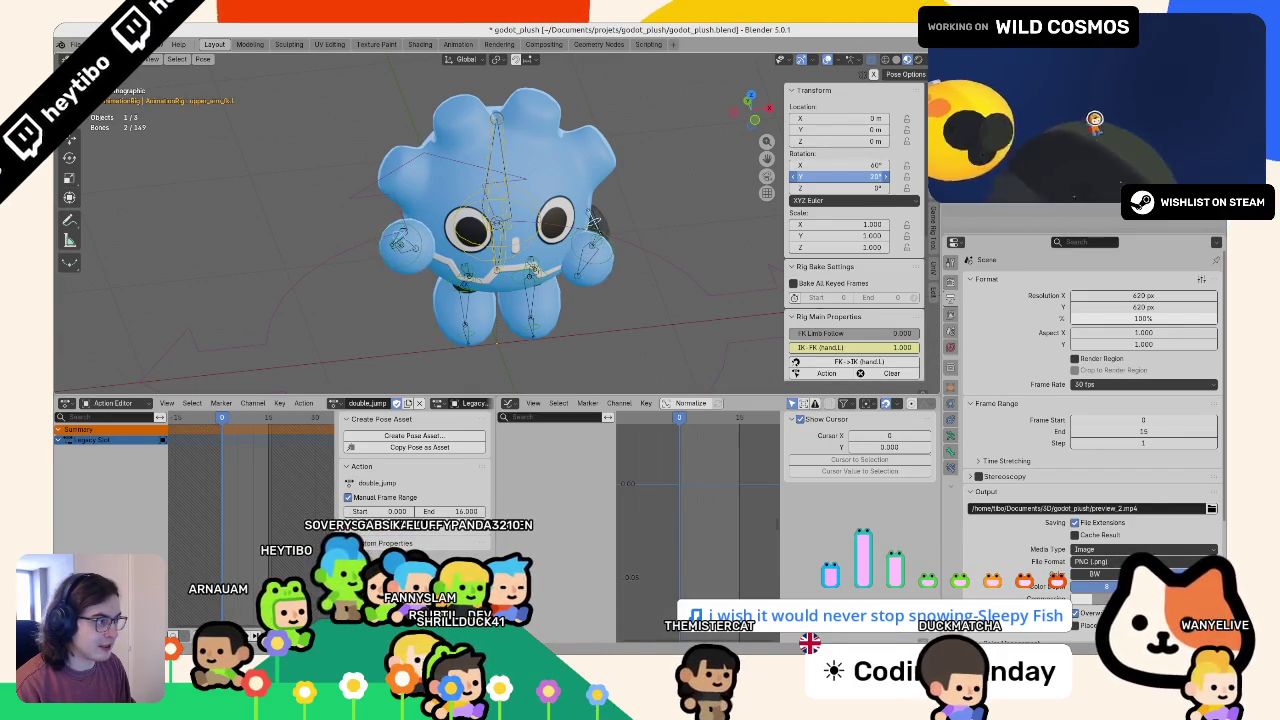
drag(757, 198, 537, 222)
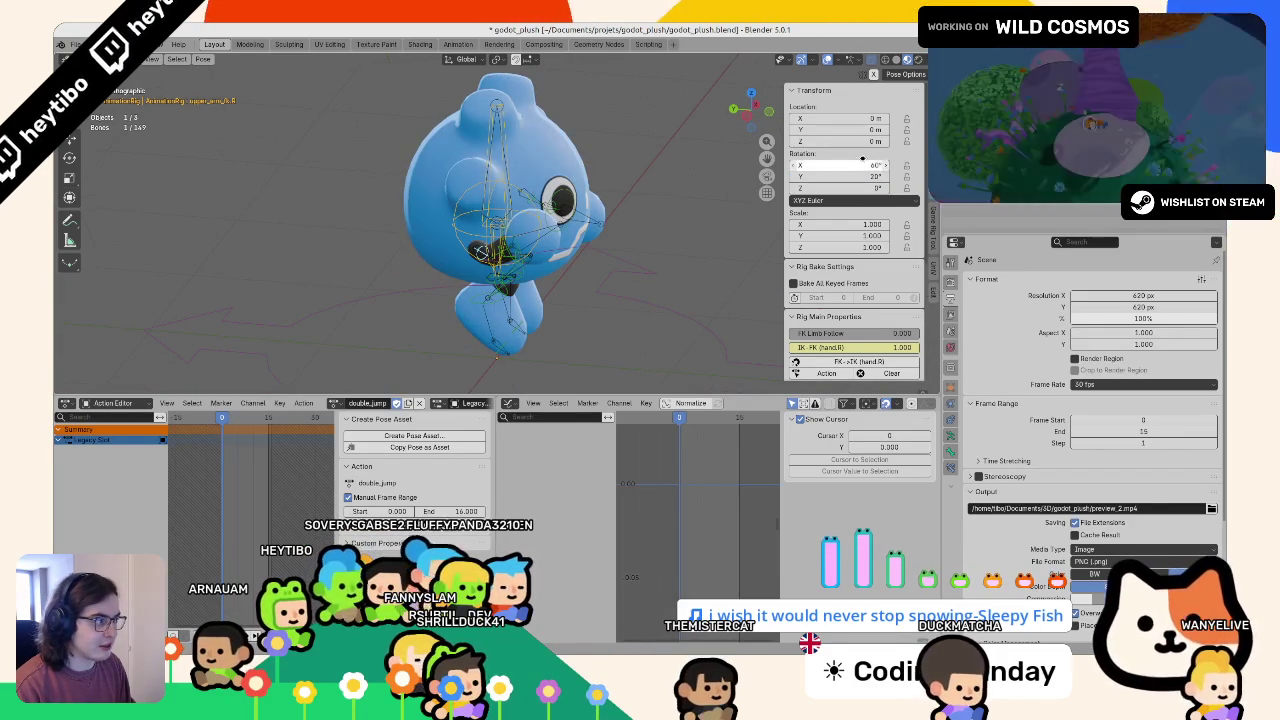
key(Return)
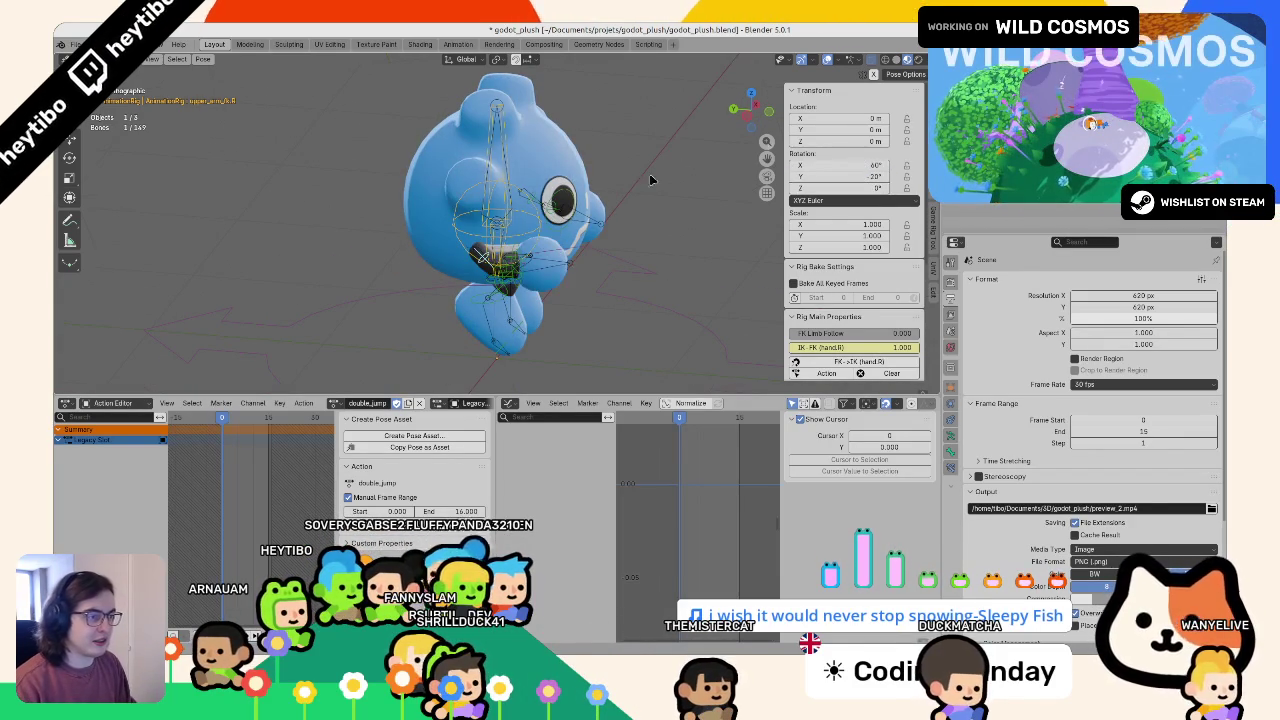
mouse_move(650, 180)
mouse_down()
mouse_move(735, 120)
mouse_move(828, 162)
mouse_up()
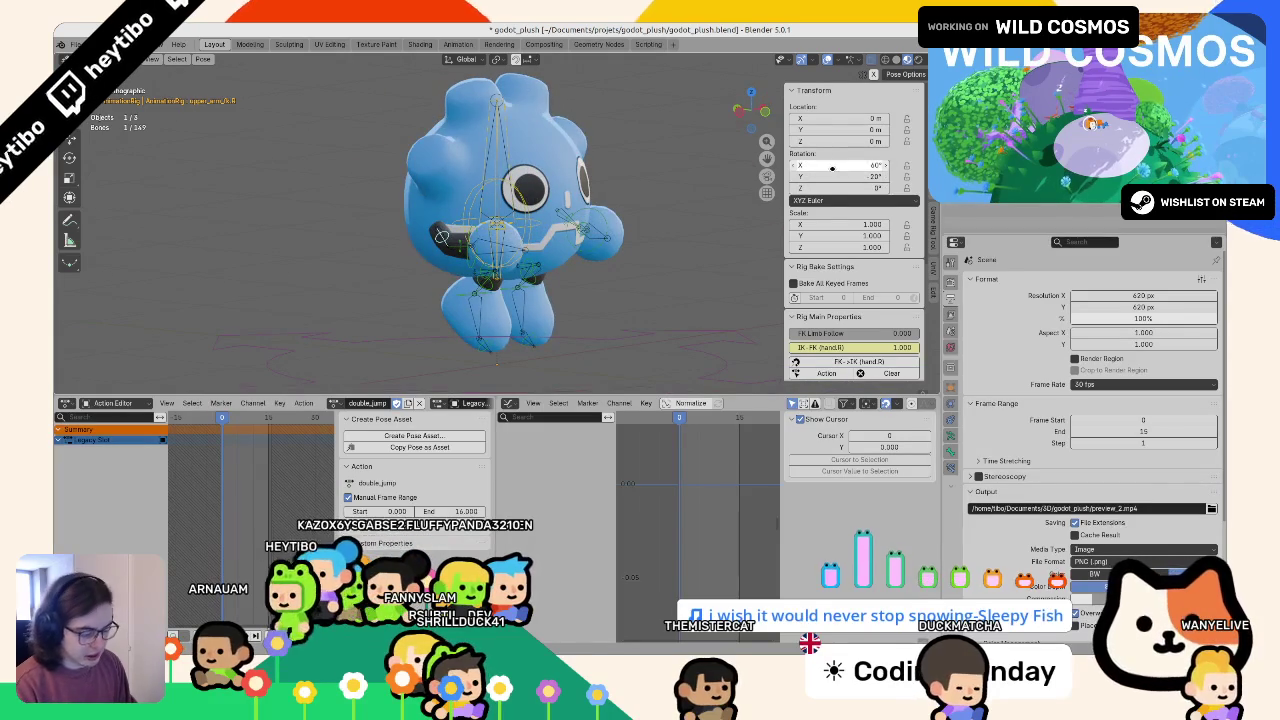
key(i)
- Select the left forearm and upper arm bones and check the pose from the side
mouse_move(640, 230)
mouse_down()
mouse_move(538, 258)
mouse_move(576, 260)
mouse_up()
click(583, 262)
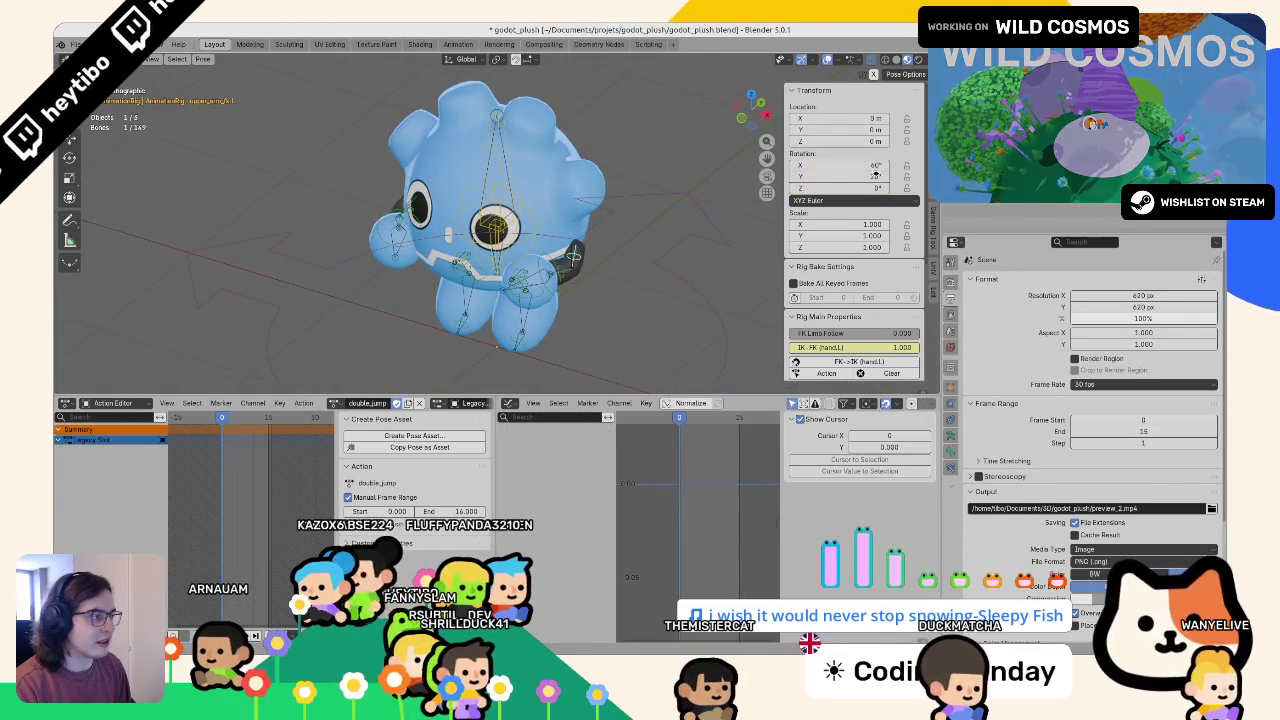
key(ctrl+KP_3)
click(511, 258)
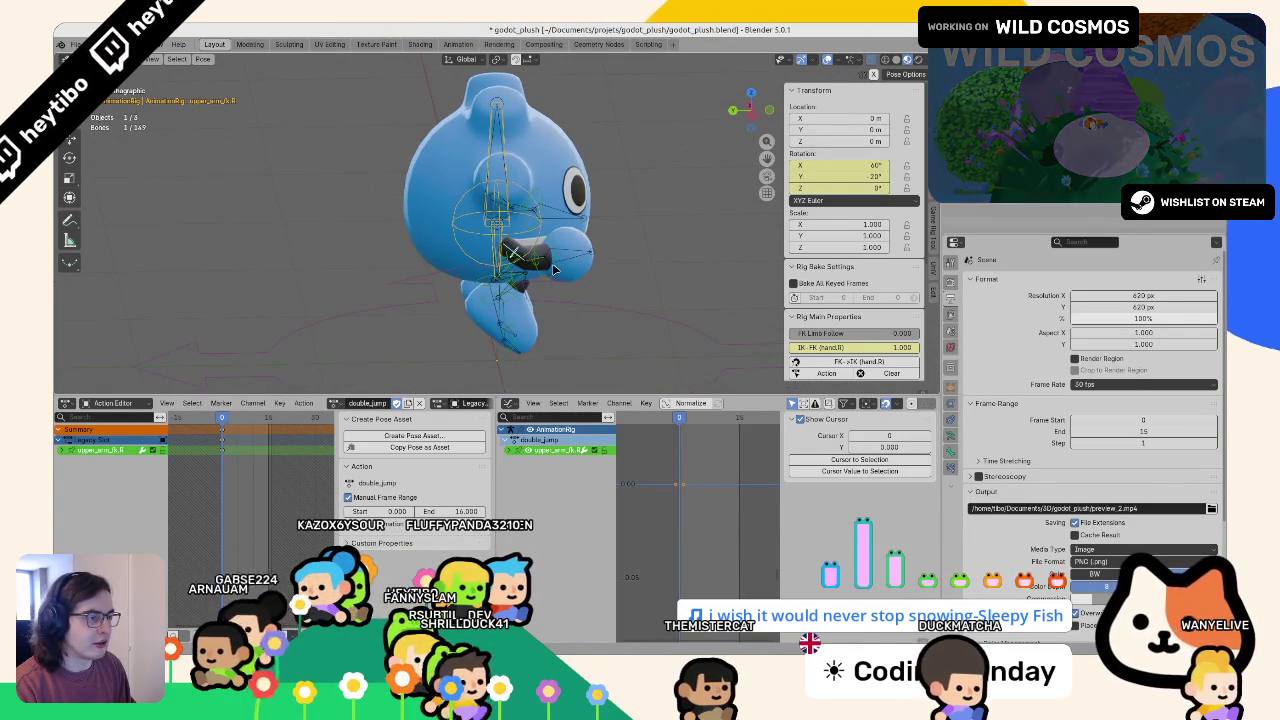
click(535, 262)
drag(535, 260, 585, 220)
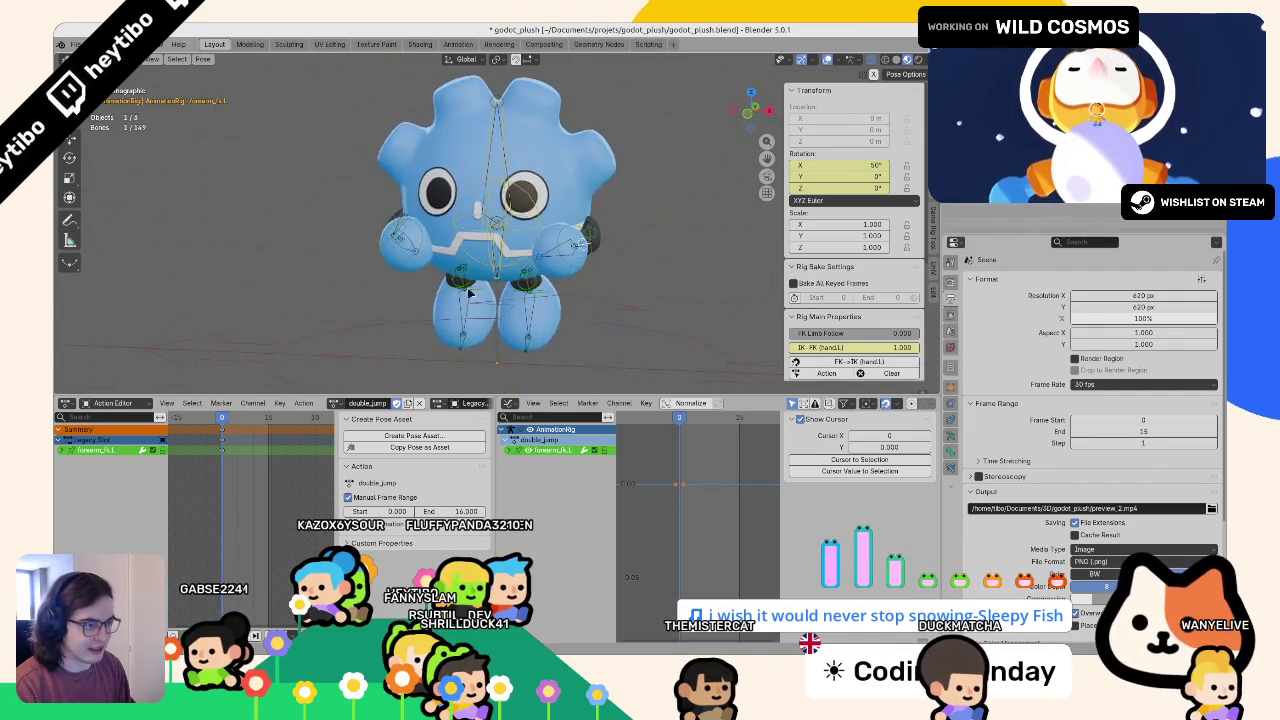
click(512, 289)
- Select all rig bones and save godot_plush.blend
key(a)
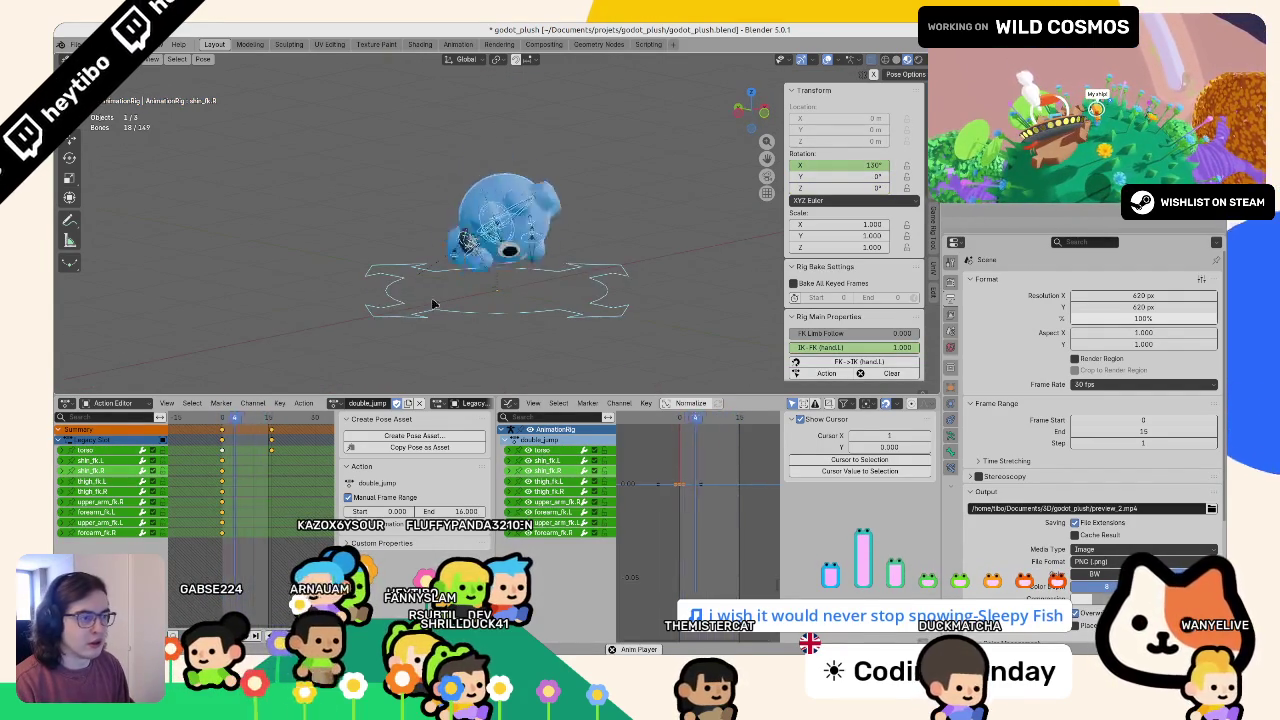
scroll(371, 286, down, 4)
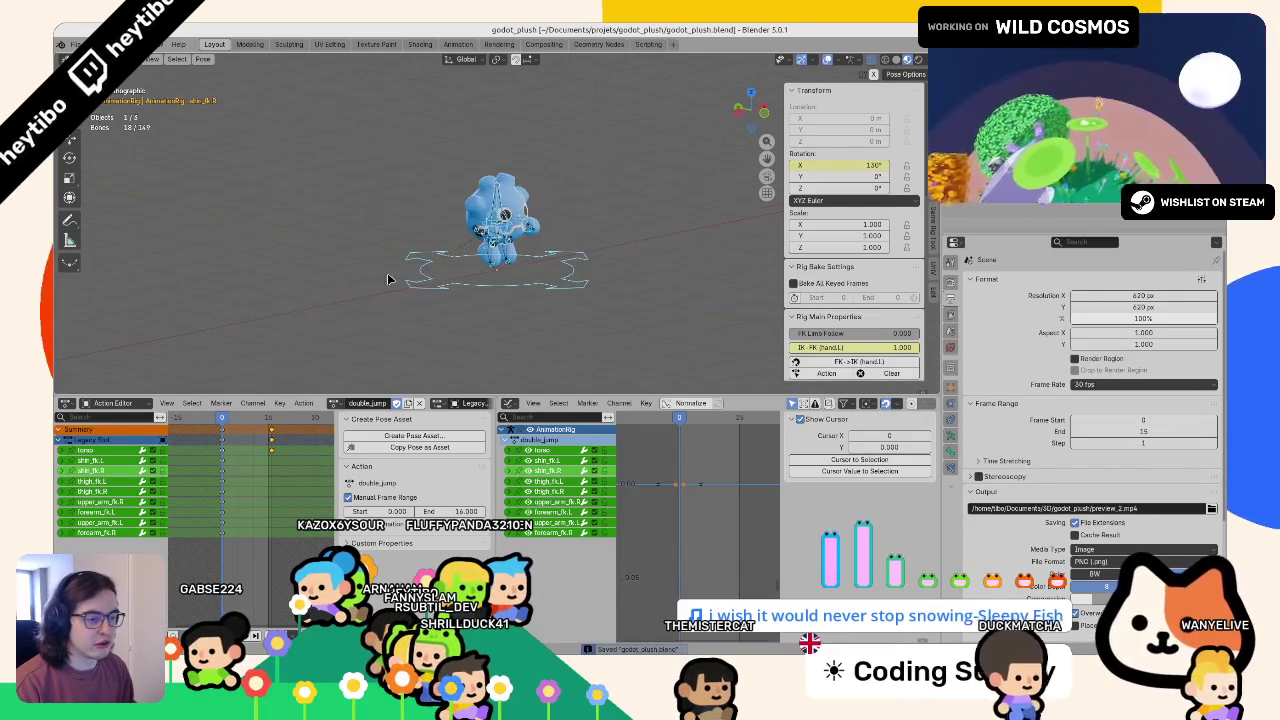
key(ctrl+Tab)
key(ctrl+s)
key(ctrl+Tab)
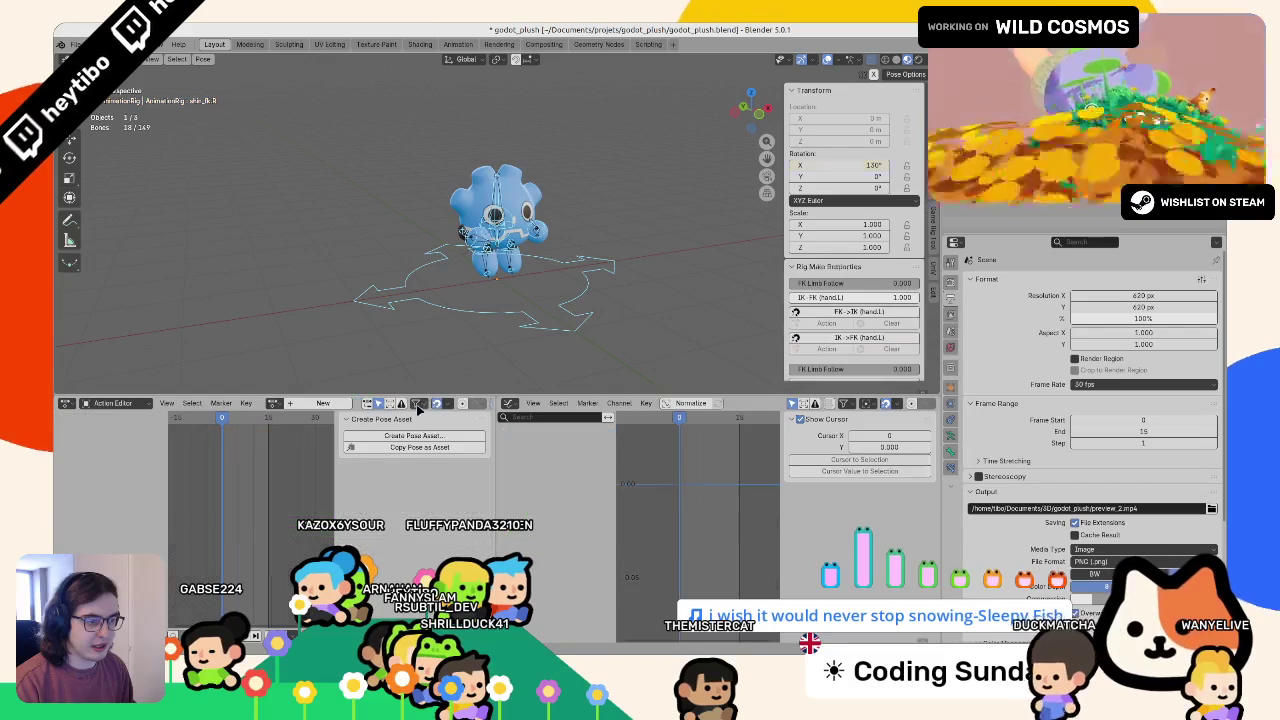
- Unlink double_jump from the rig, return to Object Mode, and save godot_plush.blend
click(419, 403)
click(461, 314)
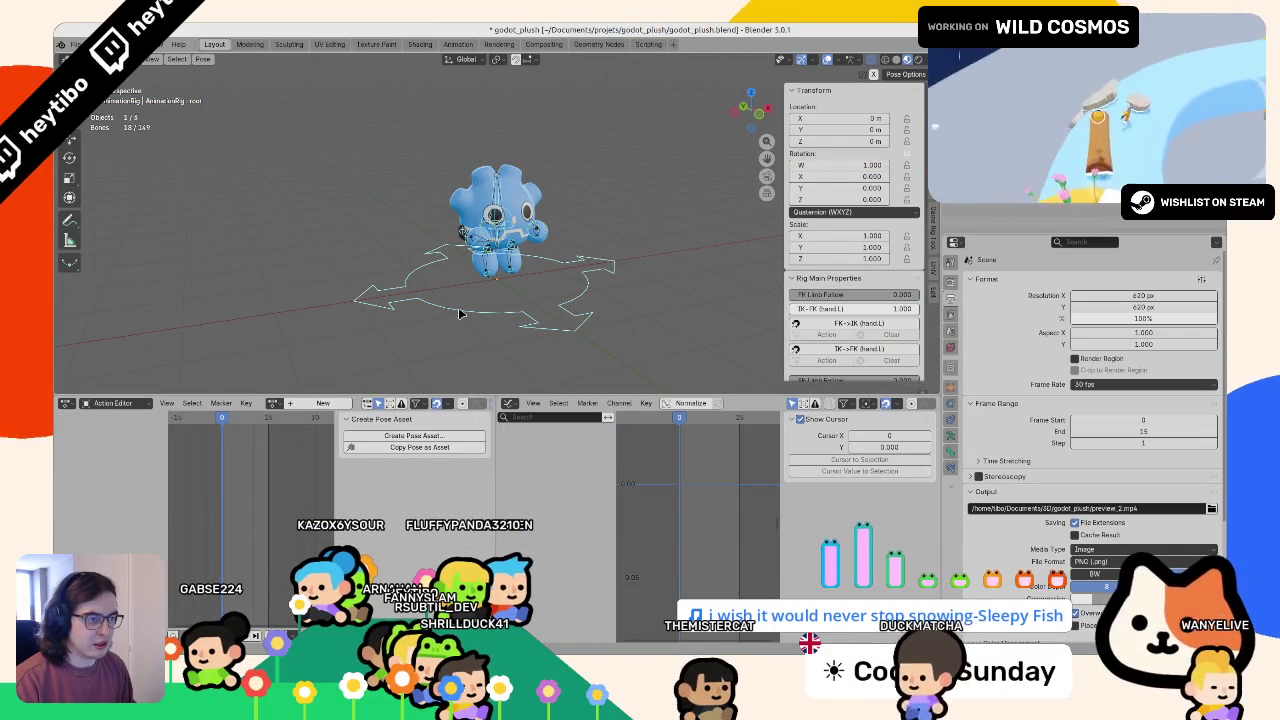
key(ctrl+Tab)
click(319, 241)
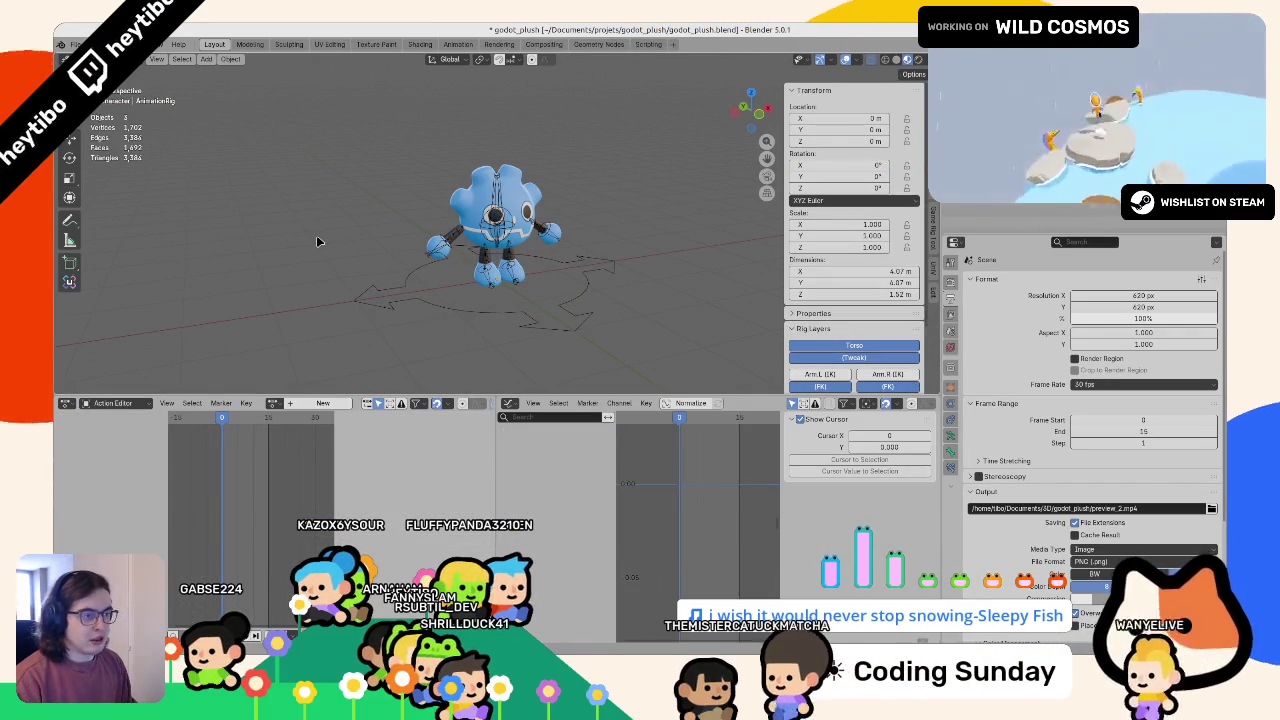
key(ctrl+s)
- Open recent godot_plush_export.blend and load all actions into the Action Bakery
click(74, 44)
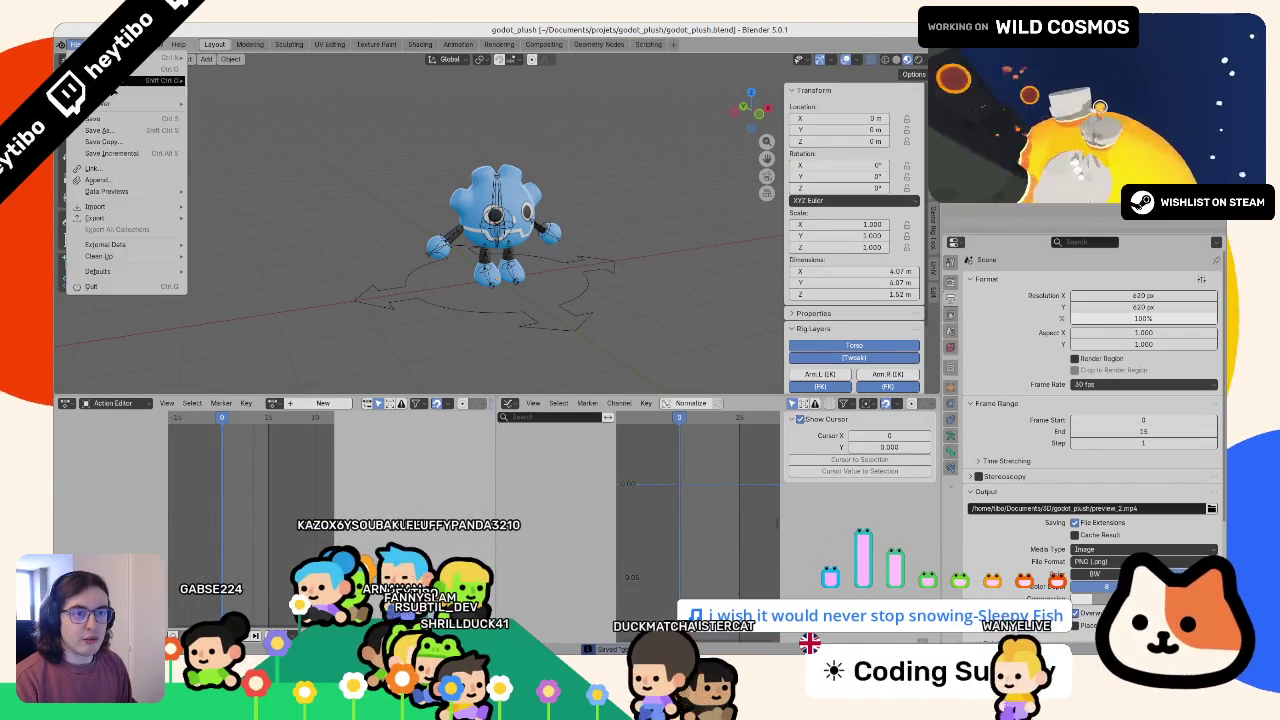
mouse_move(150, 80)
click(268, 92)
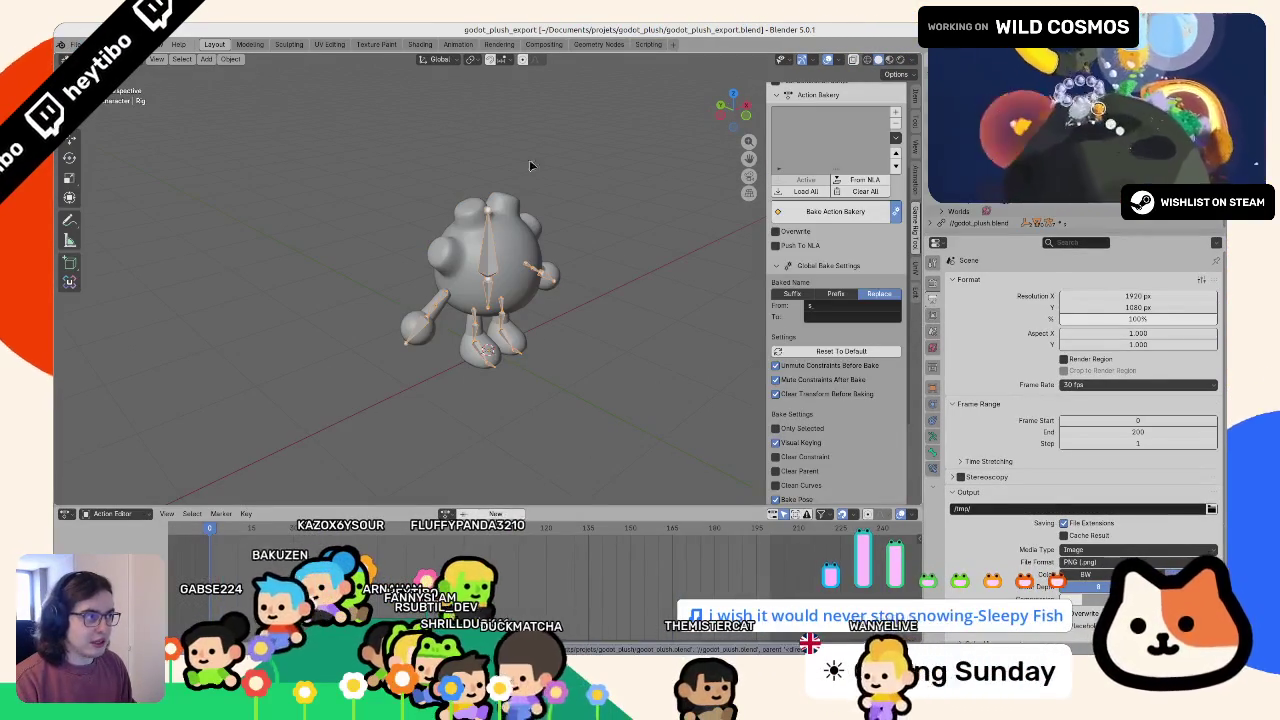
click(810, 237)
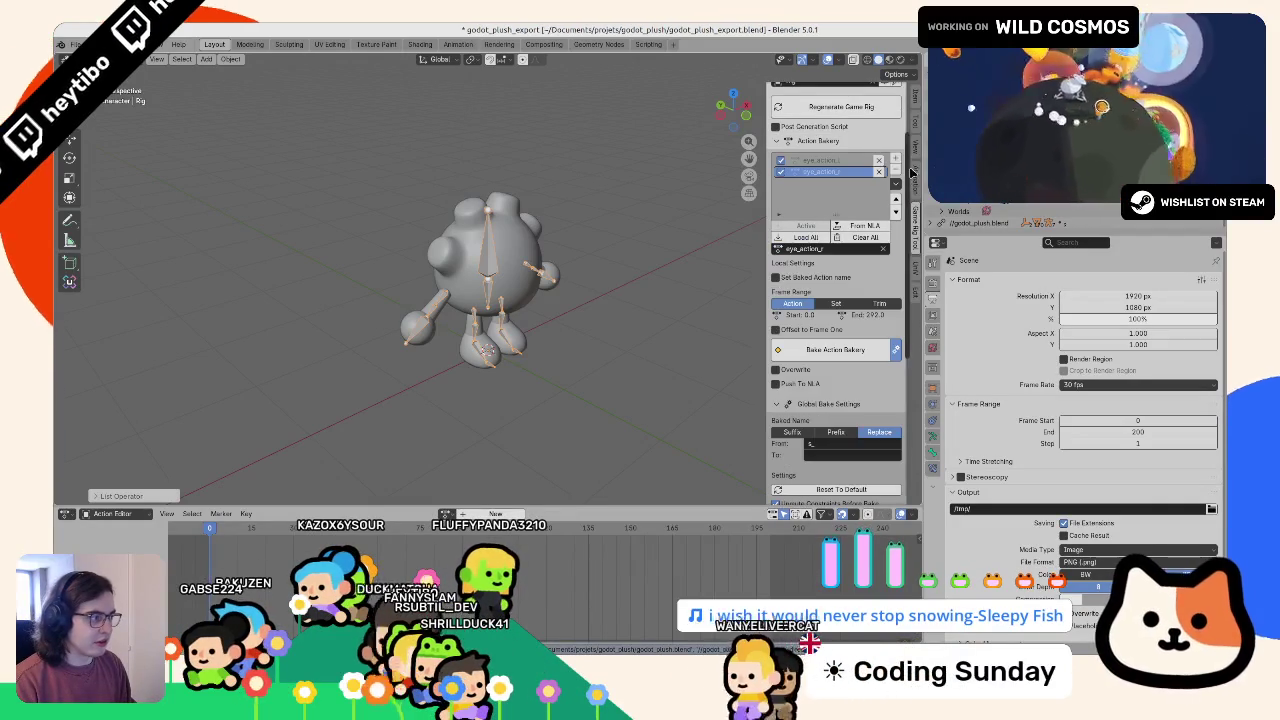
- Append the actions fall through wave from godot_plush.blend's Action folder
click(74, 44)
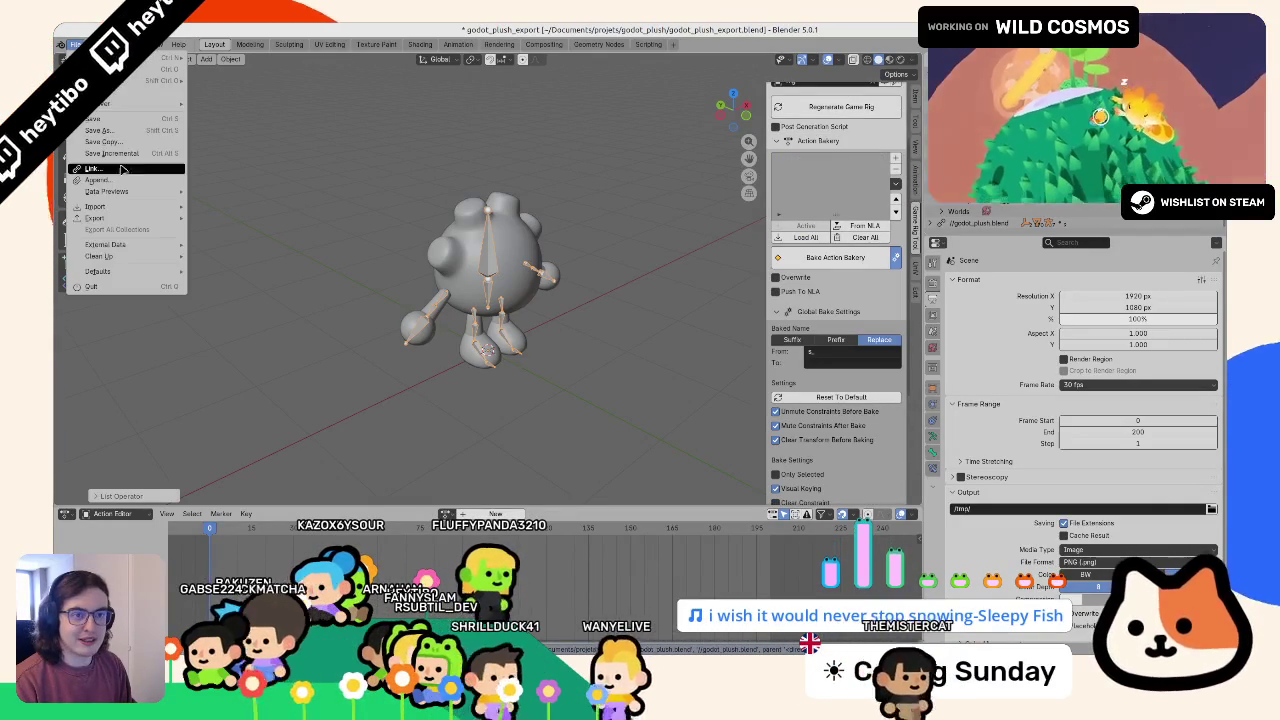
click(97, 180)
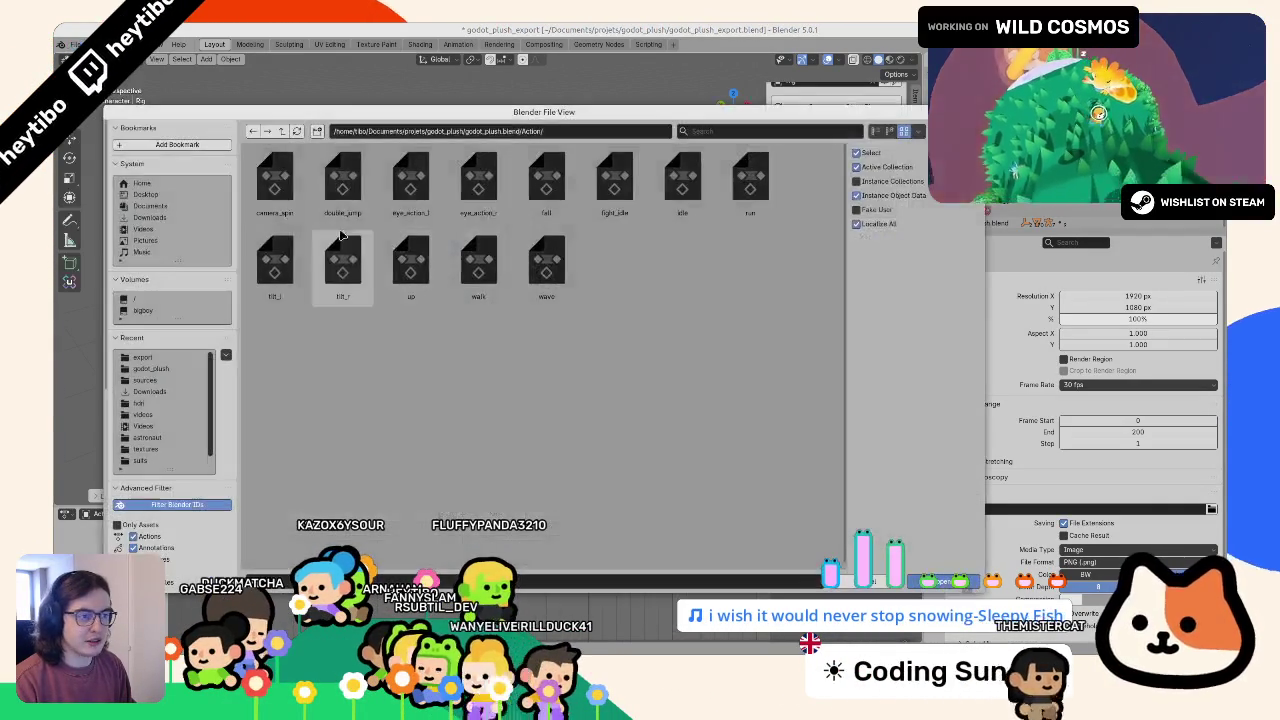
click(275, 180)
drag(546, 185, 898, 537)
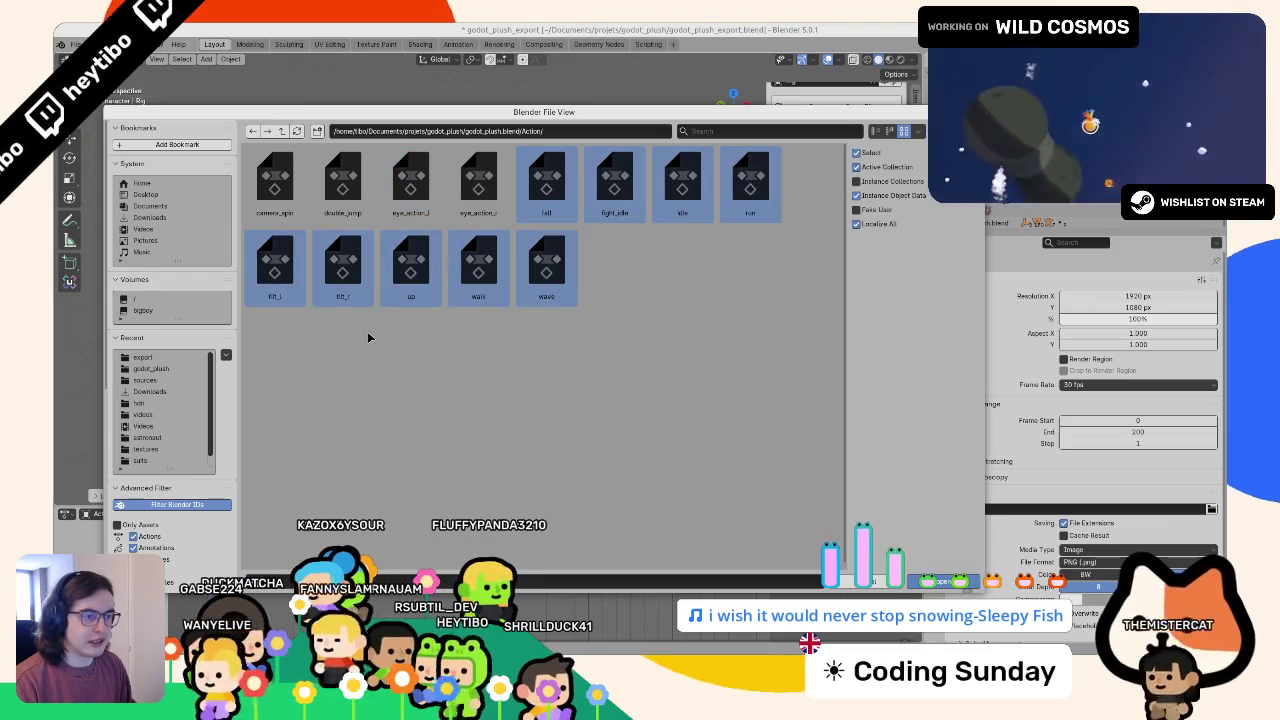
key(Return)
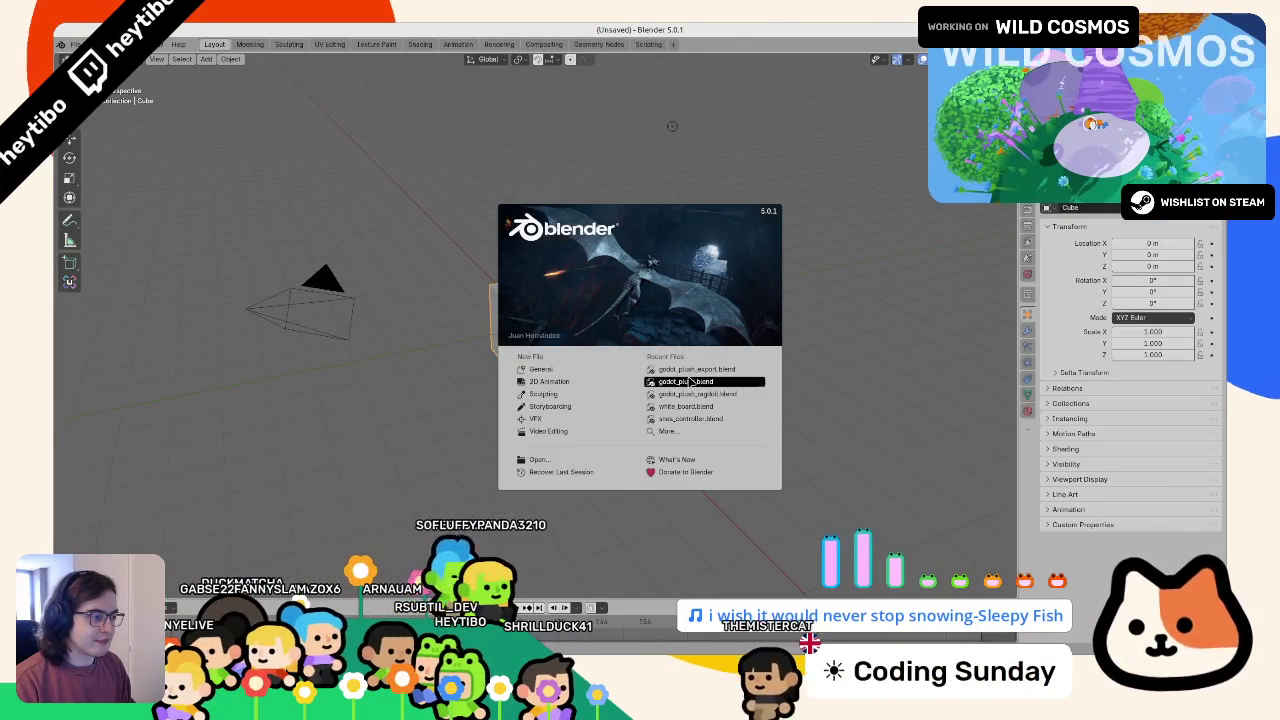
- Reopen godot_plush.blend, assign the double_jump action to the rig, and begin quitting to switch files
click(684, 381)
click(273, 403)
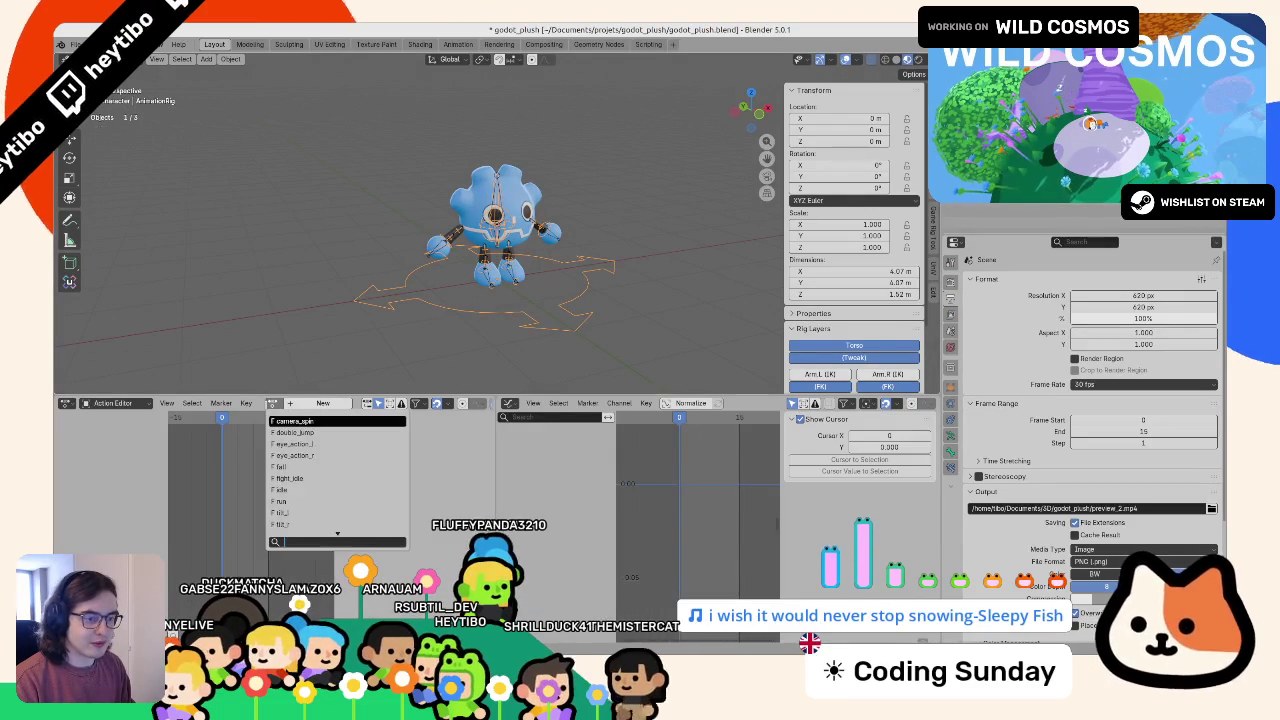
text(double)
key(Return)
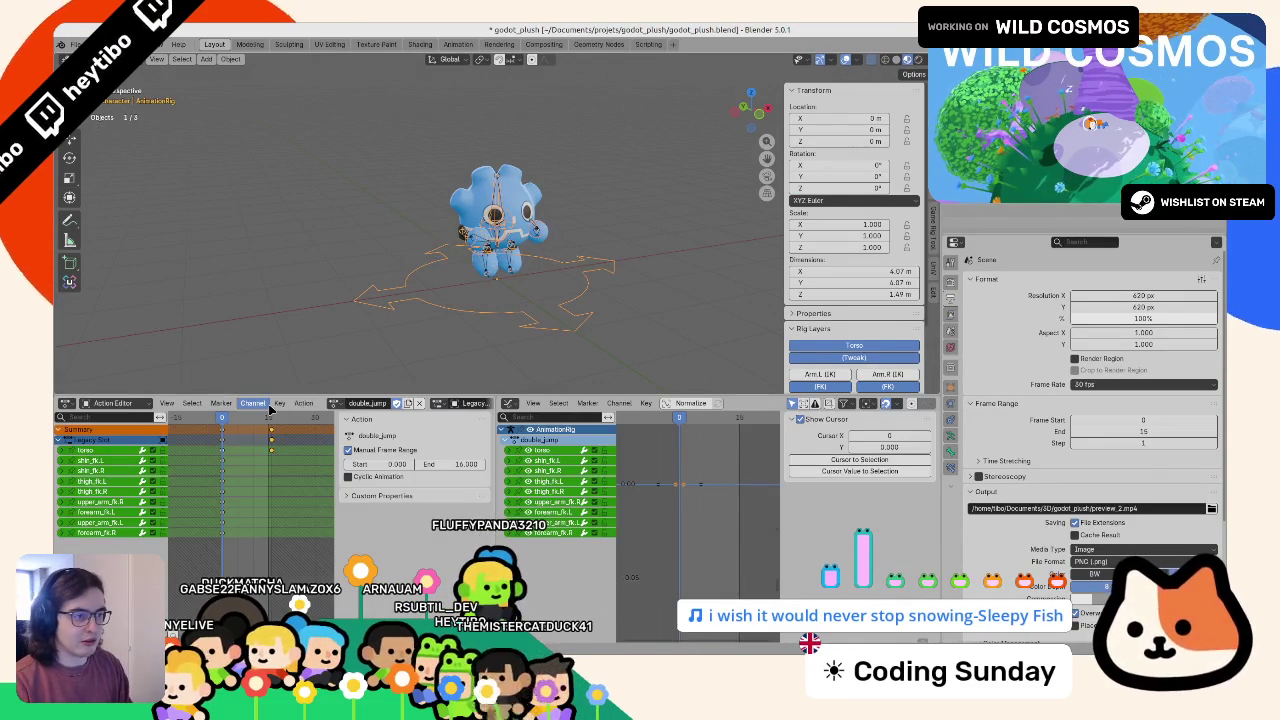
key(space)
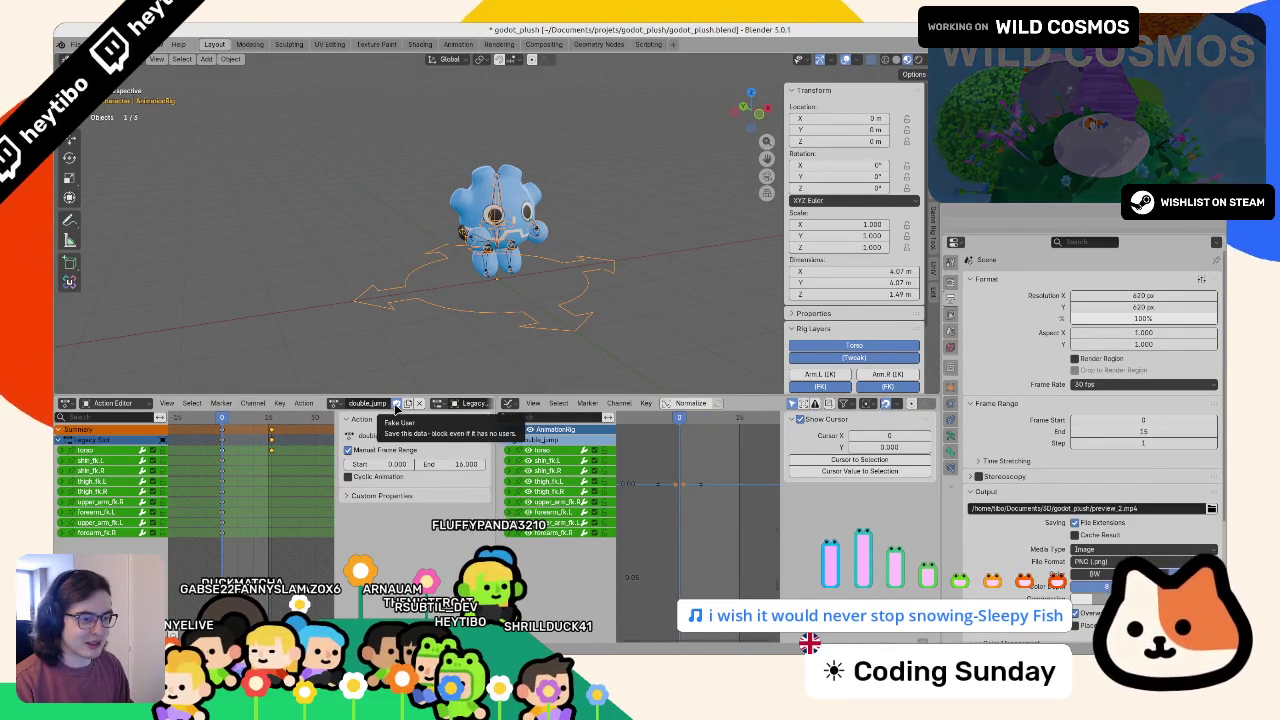
key(ctrl+q)
- Open godot_plush_export.blend and append the double_jump through wave actions from godot_plush.blend
click(580, 364)
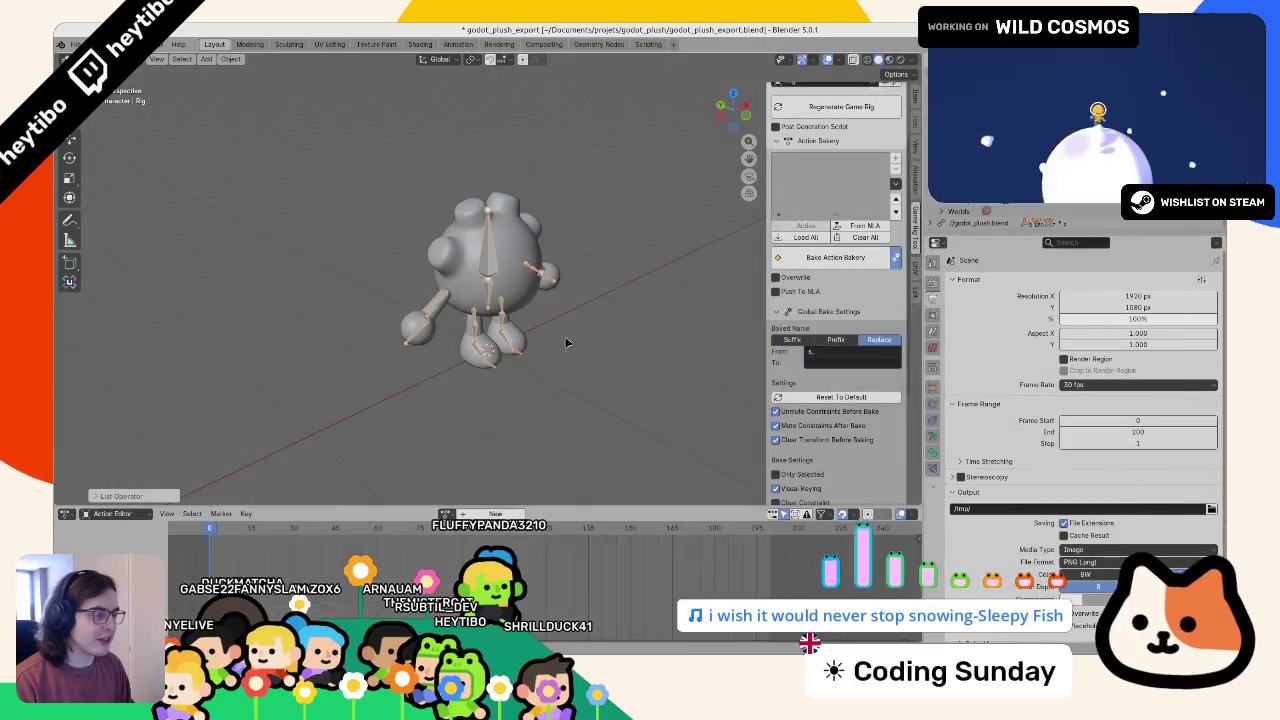
click(75, 44)
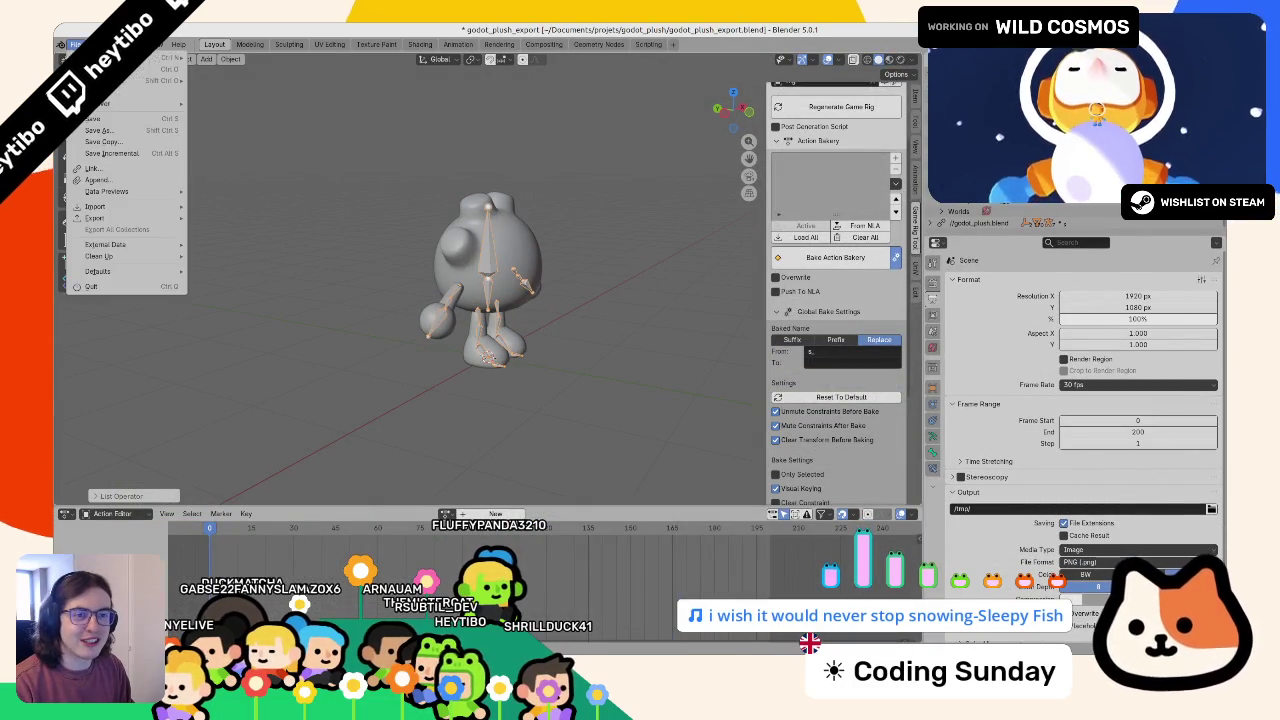
click(97, 180)
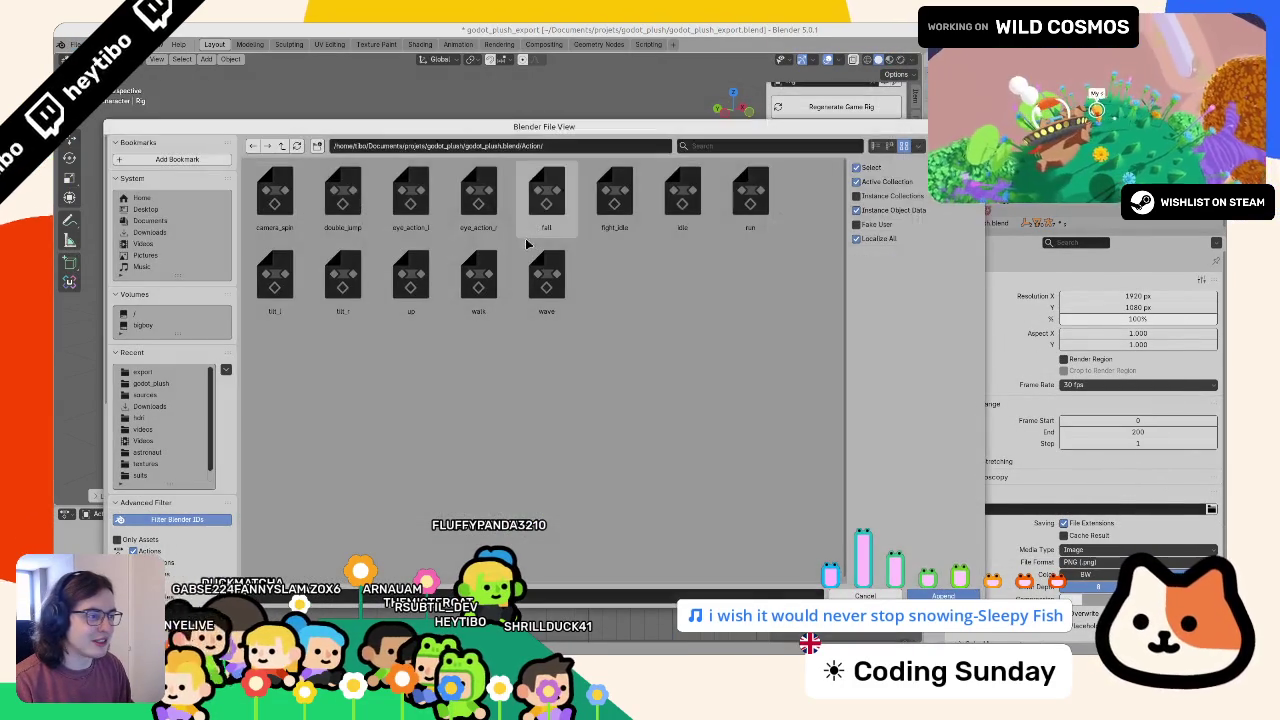
click(550, 288)
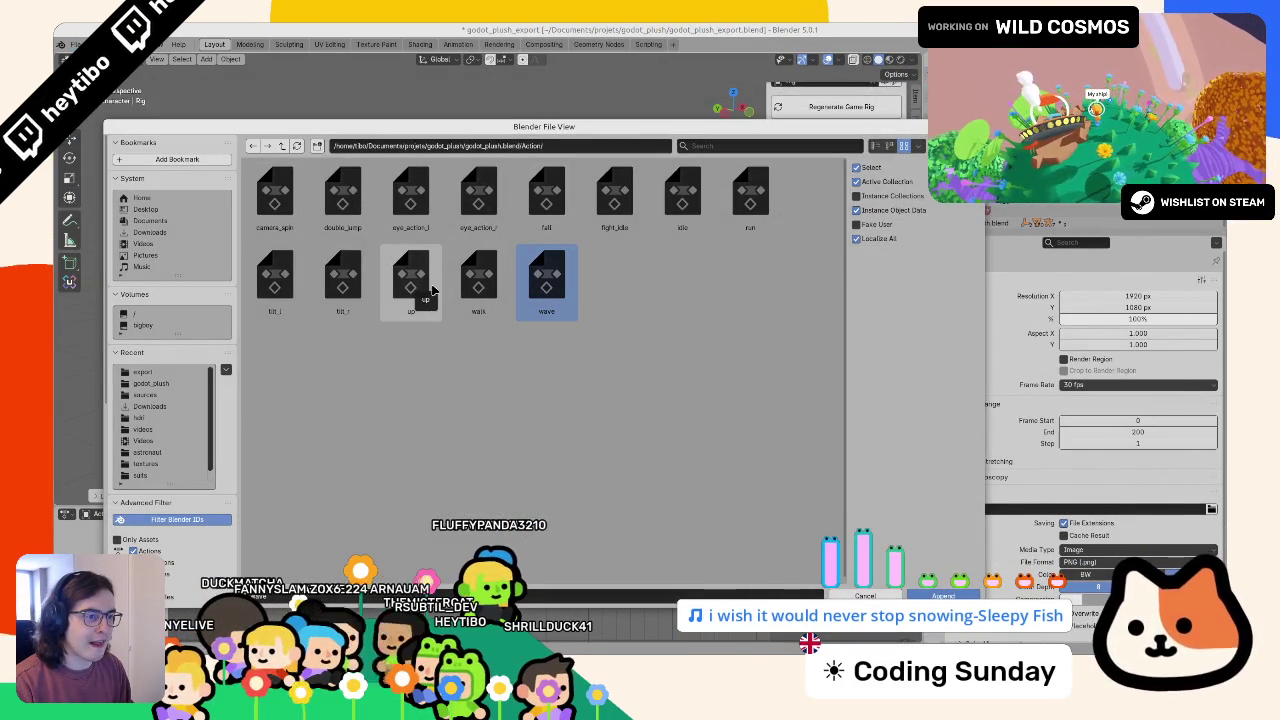
shift+click(535, 222)
shift+click(332, 204)
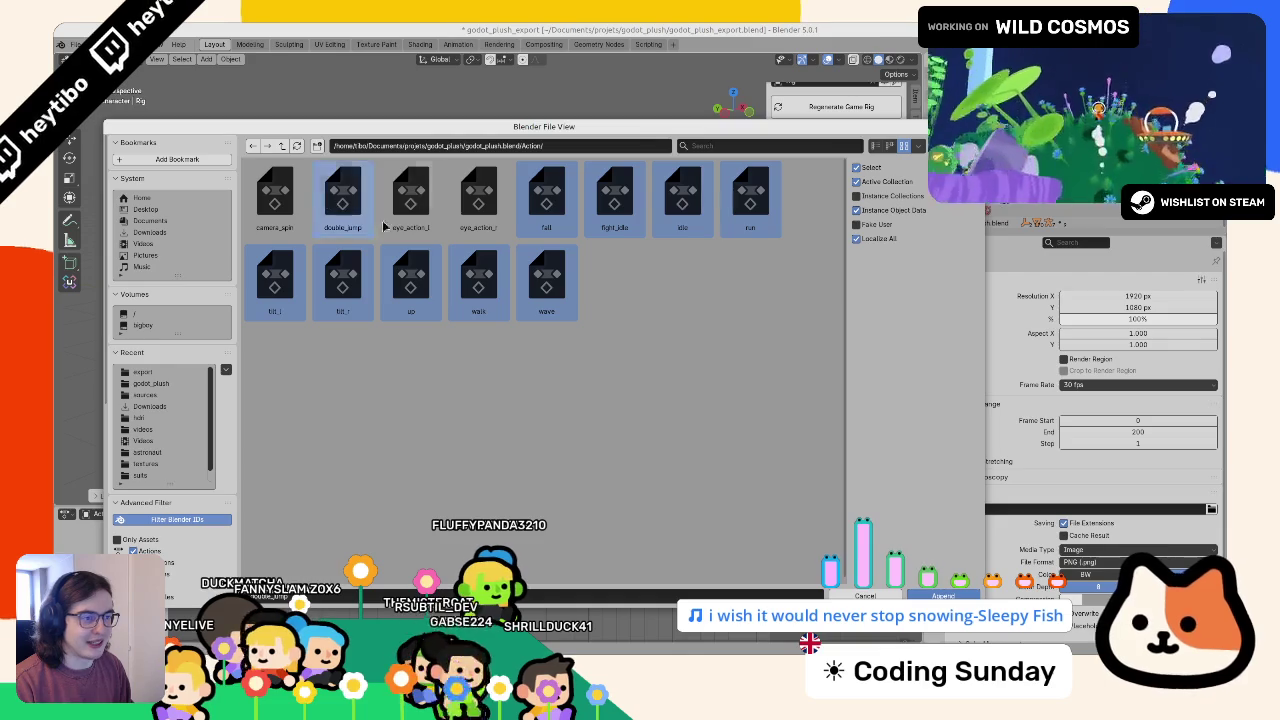
click(922, 594)
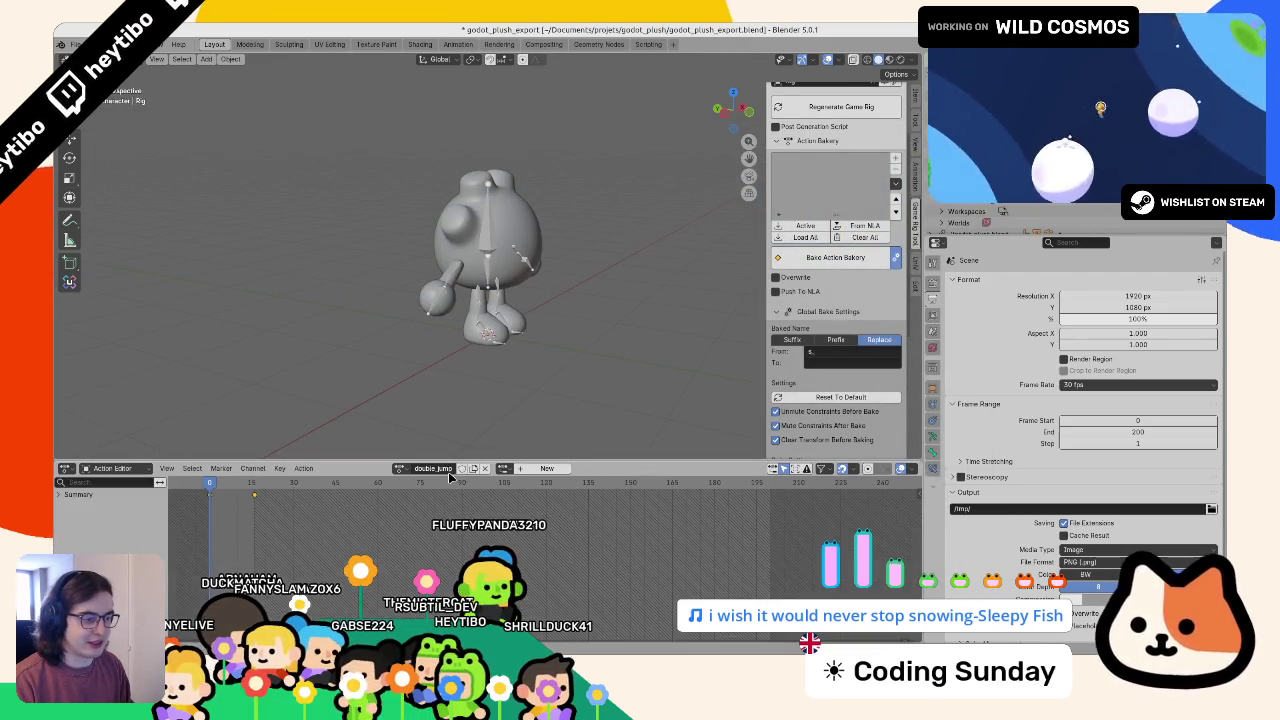
- Load all actions into the Action Bakery and batch-rename them with the s_ prefix
click(444, 468)
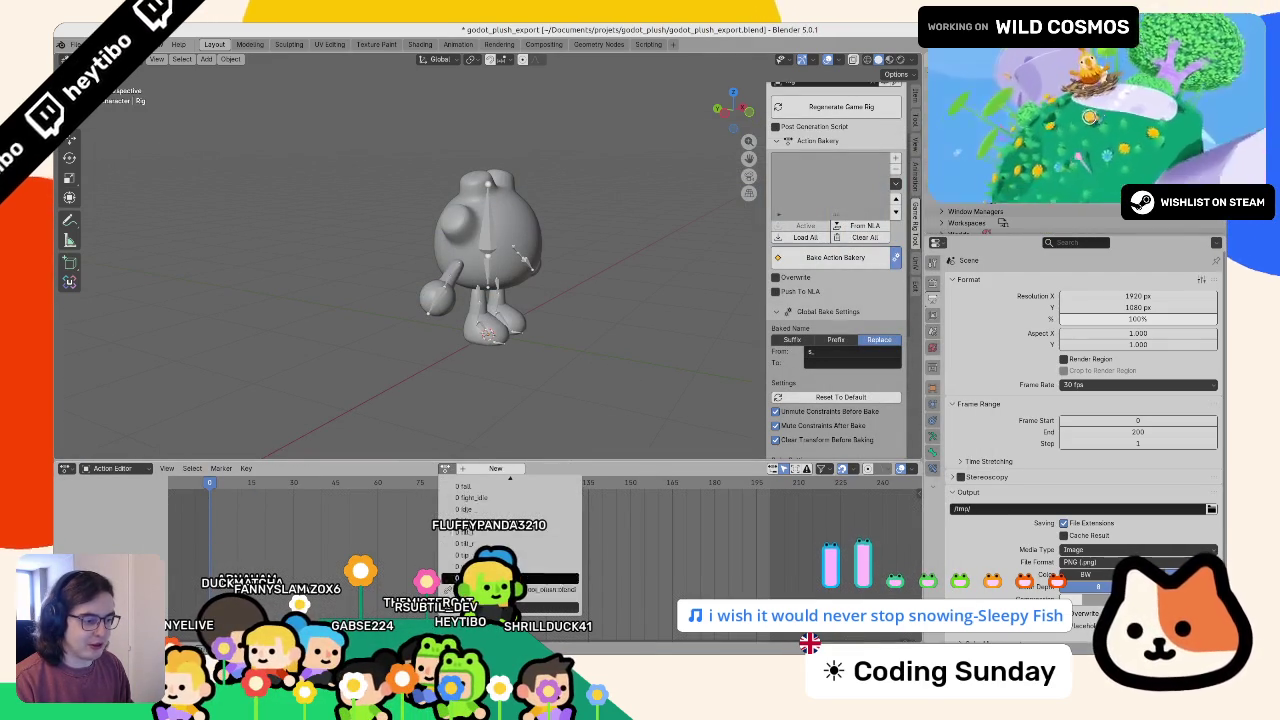
click(805, 237)
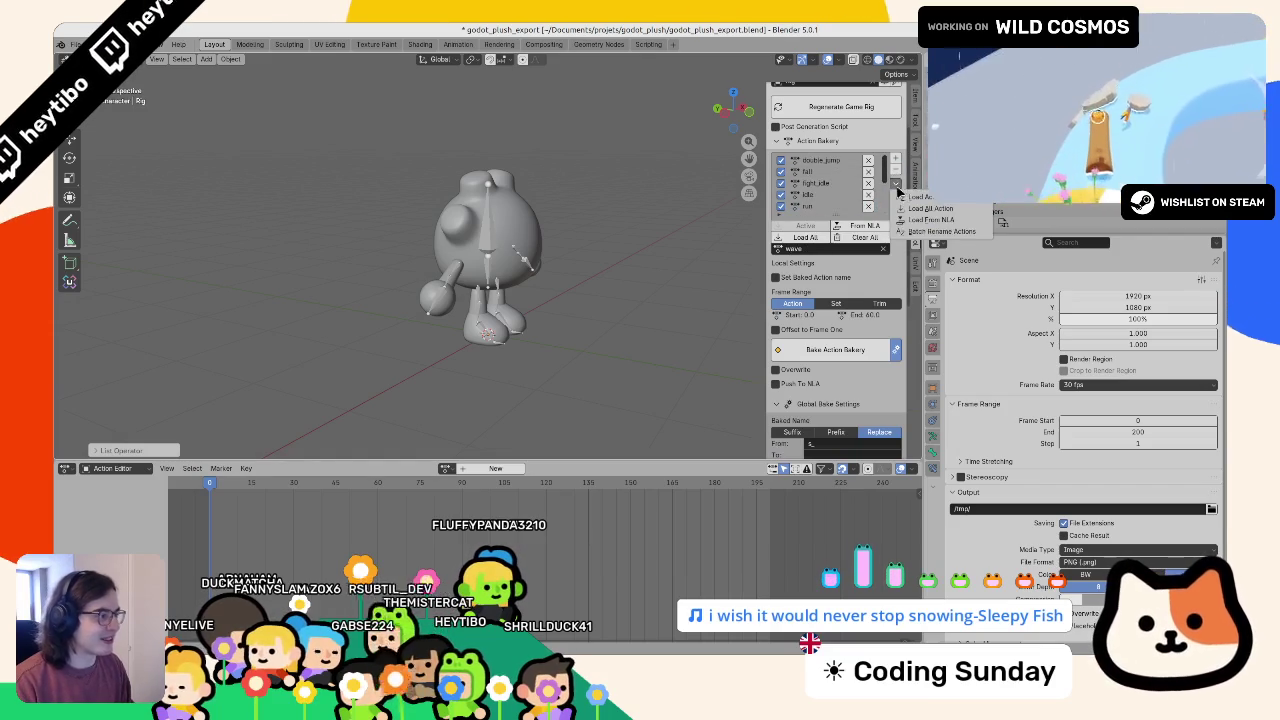
click(922, 232)
click(852, 254)
click(853, 268)
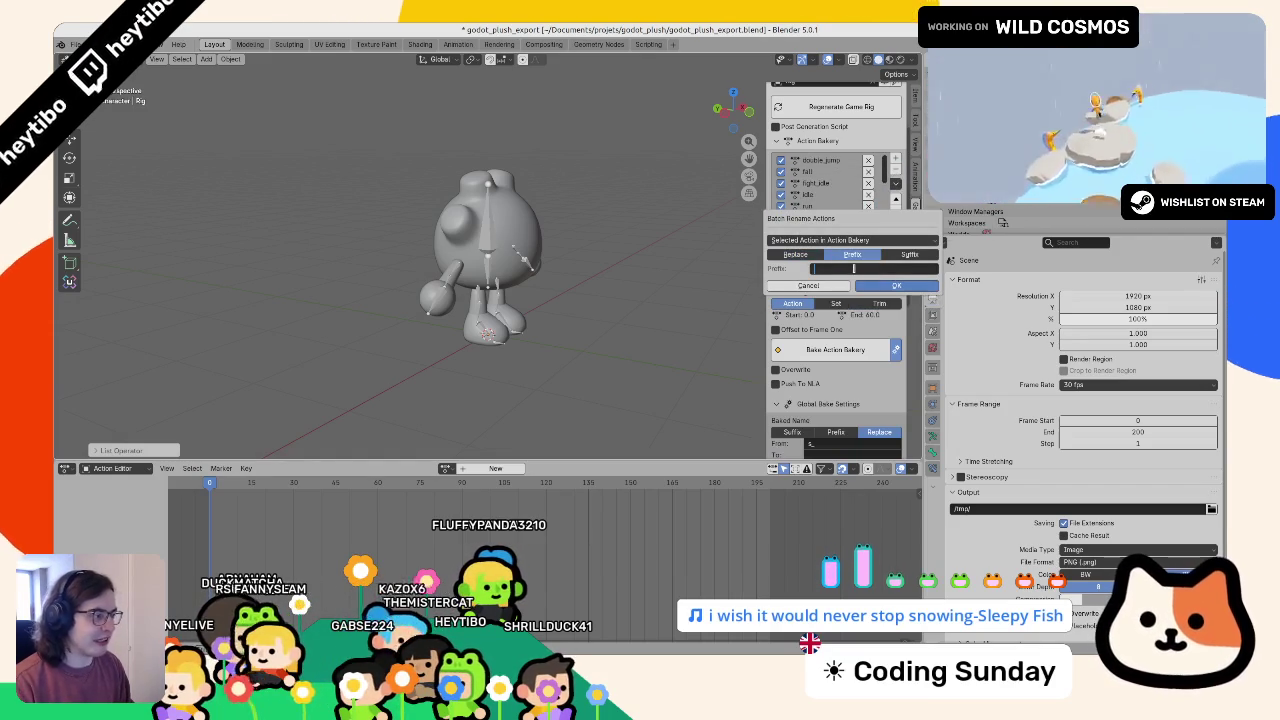
text(s_)
click(893, 285)
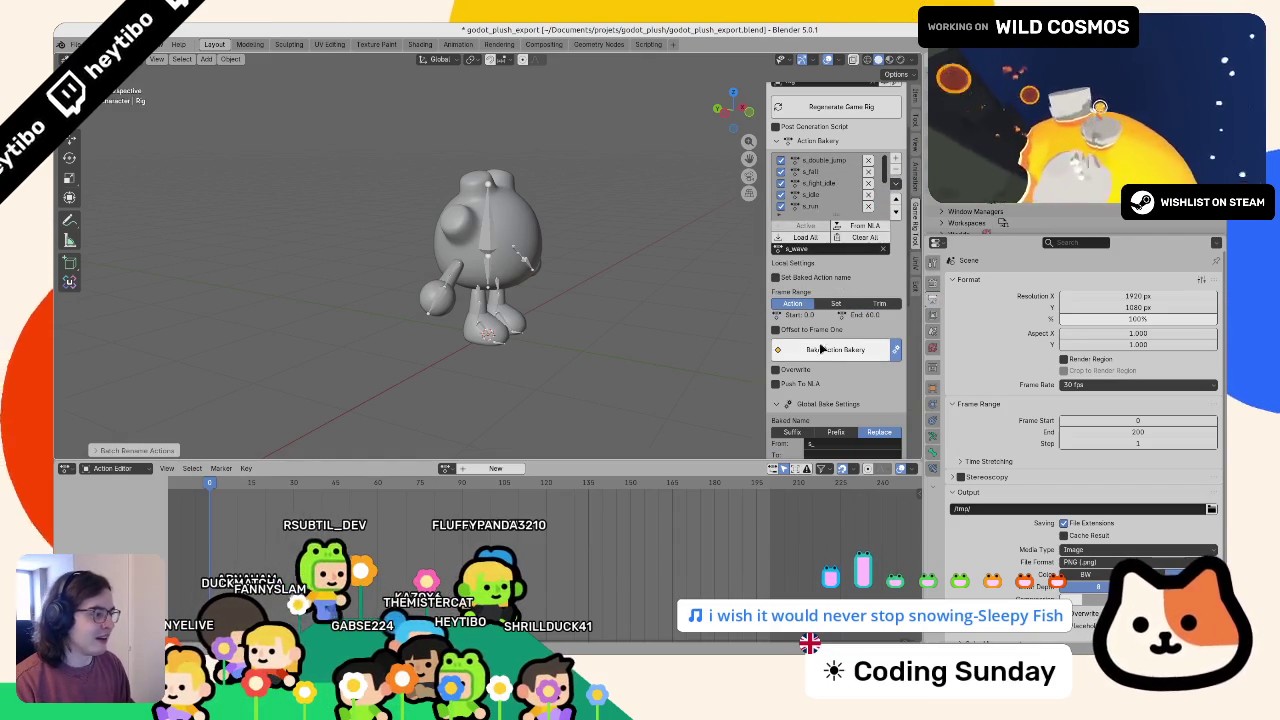
- Run the Action Bakery bake and check the character from side and front views
click(832, 322)
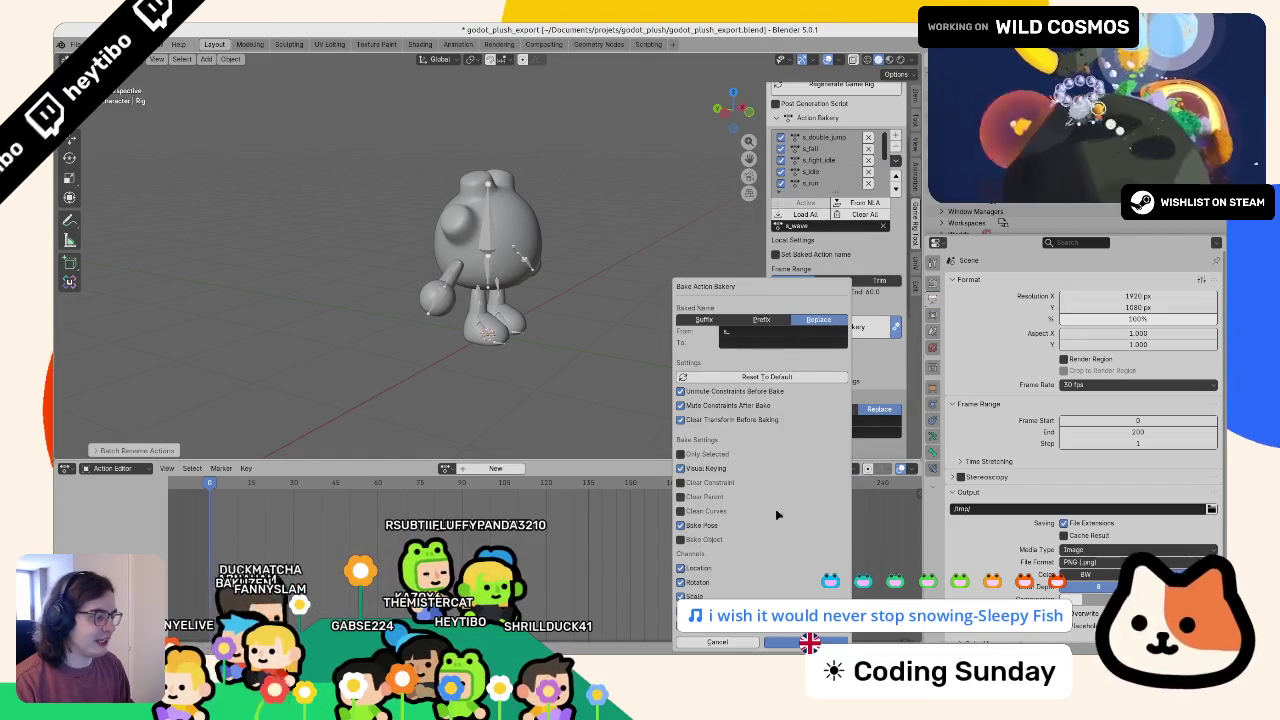
key(alt+Tab)
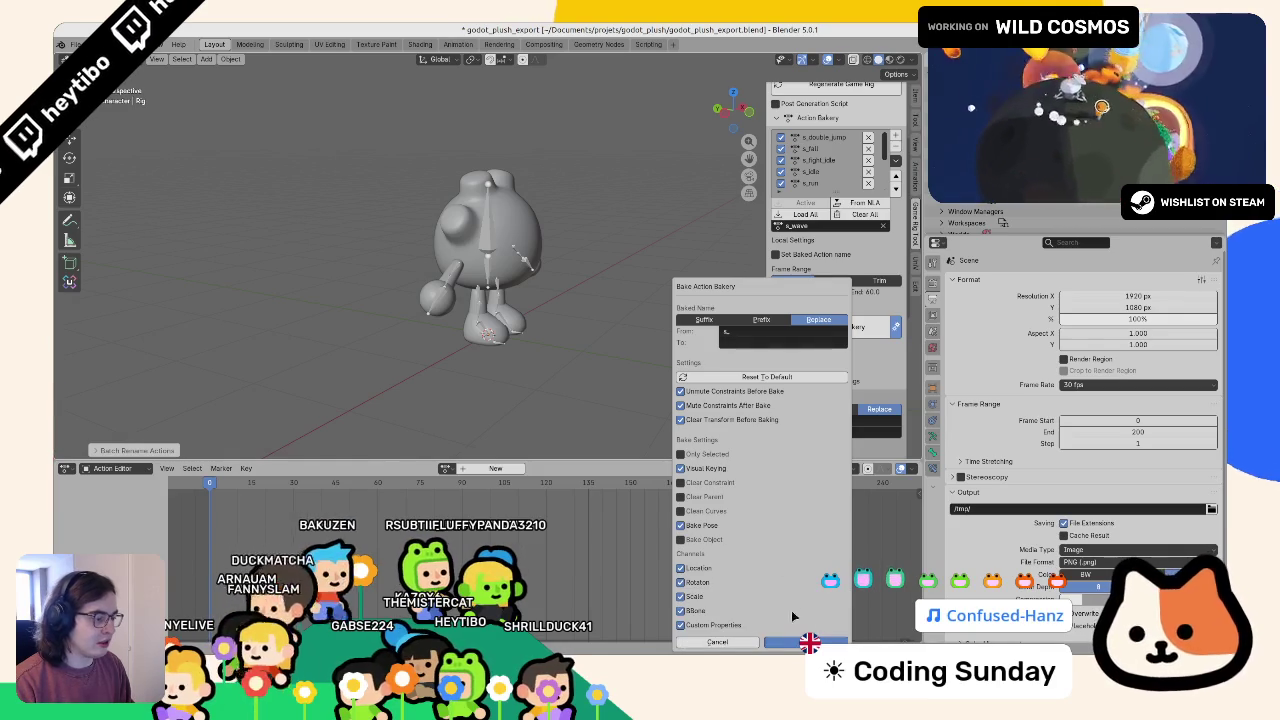
click(789, 644)
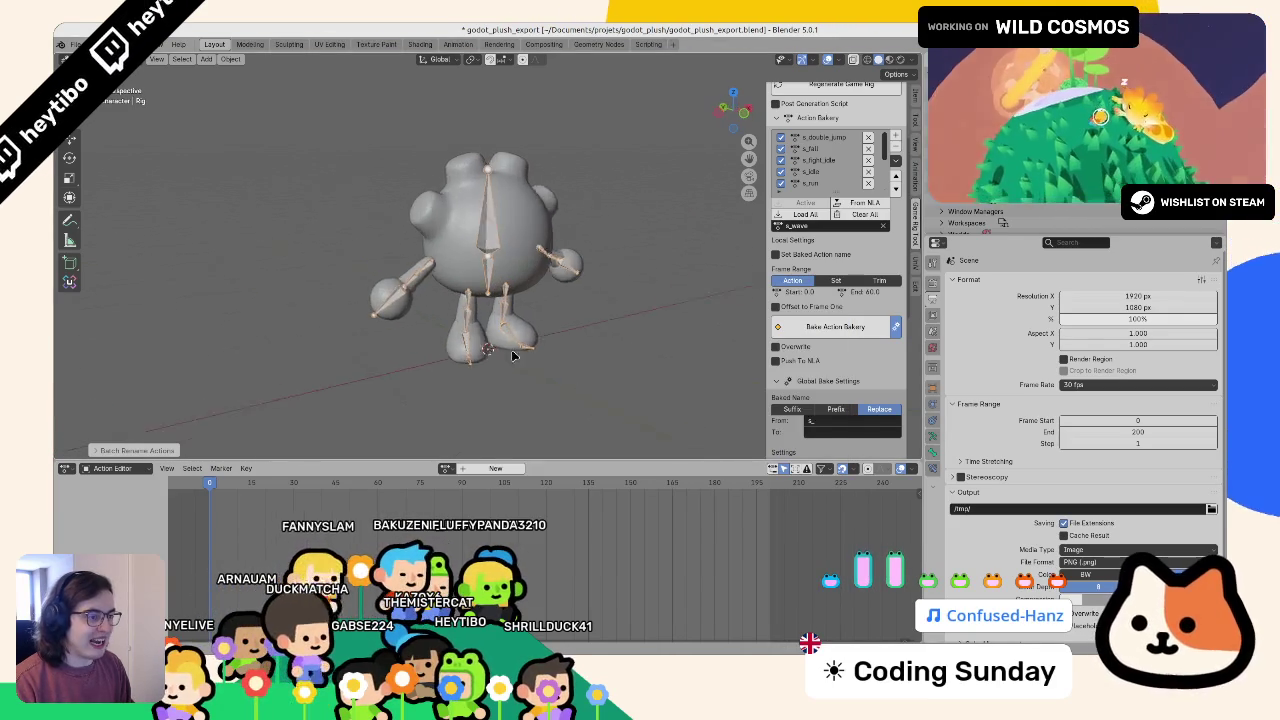
key(KP_3)
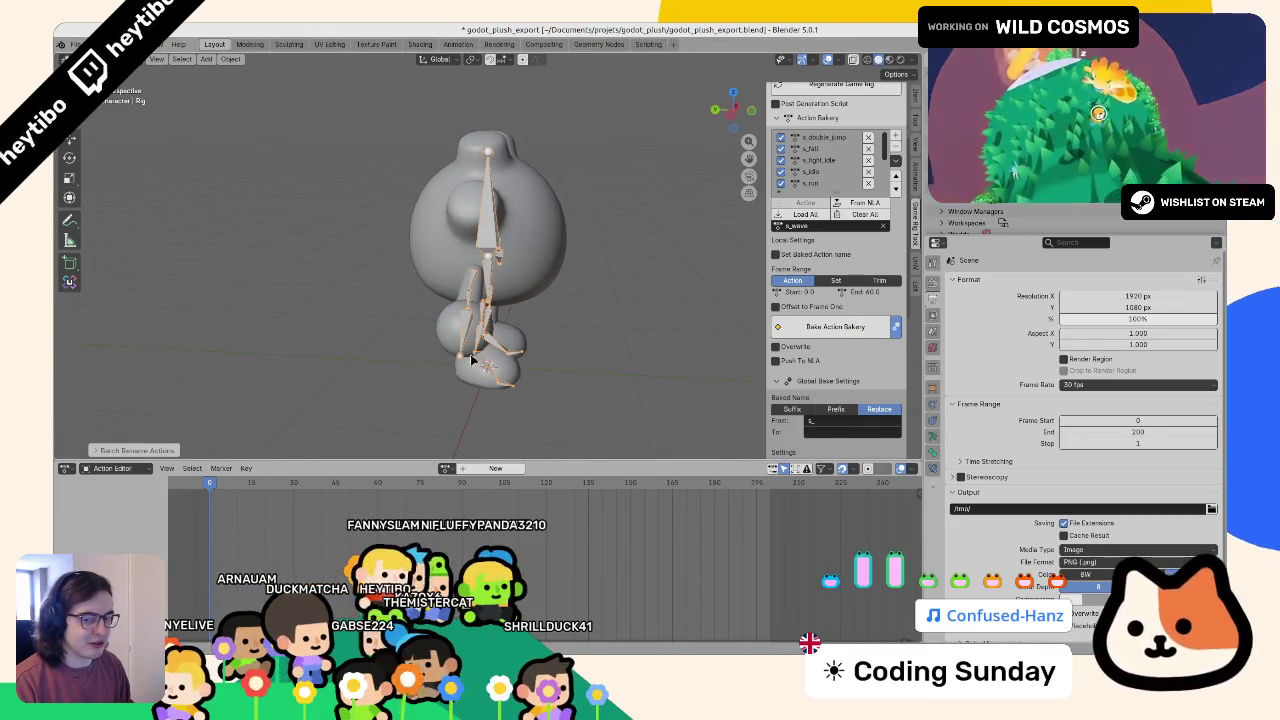
key(KP_1)
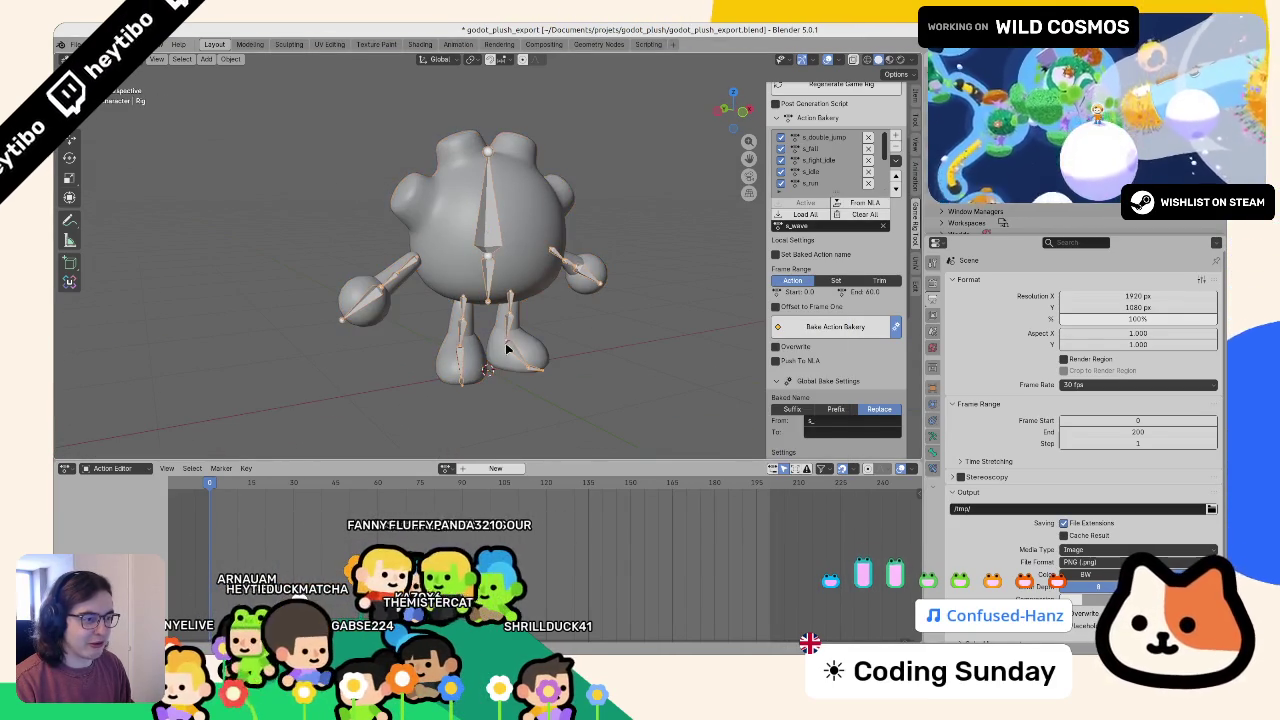
- Preview double_jump in Pose mode, then unlink it and return the rig to Object mode
click(445, 468)
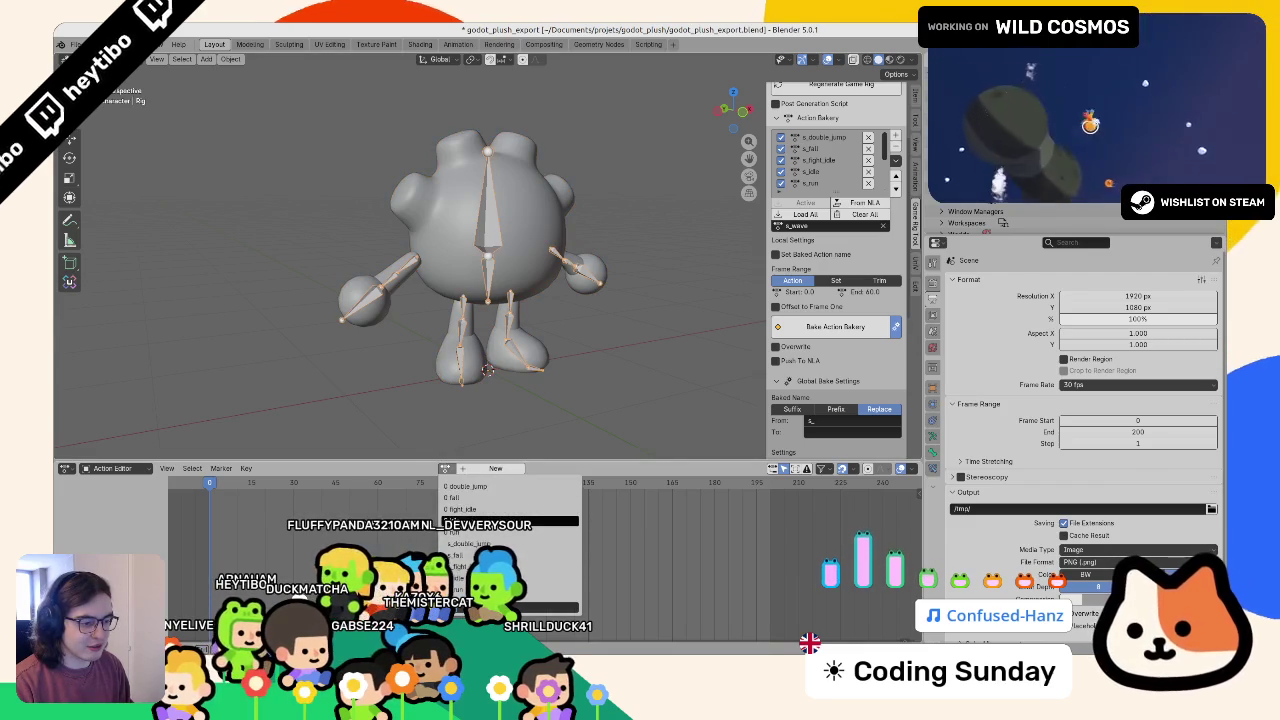
click(468, 486)
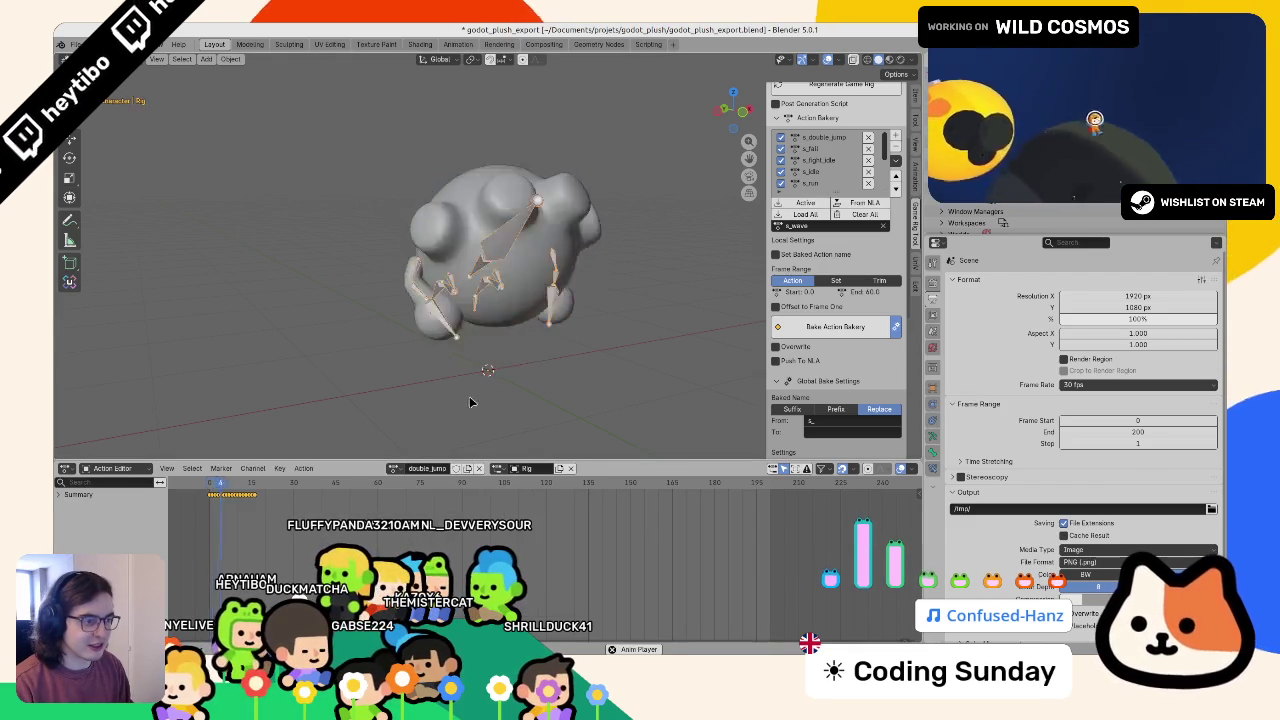
key(ctrl+Tab)
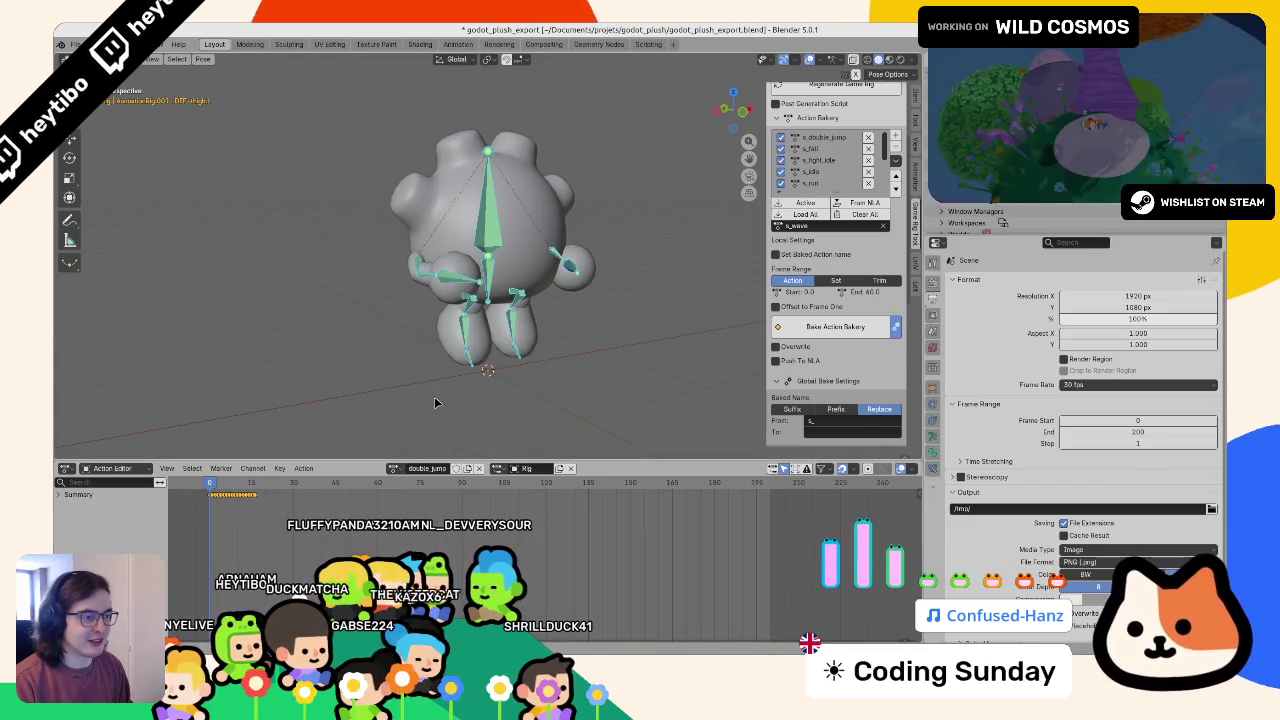
key(ctrl+z)
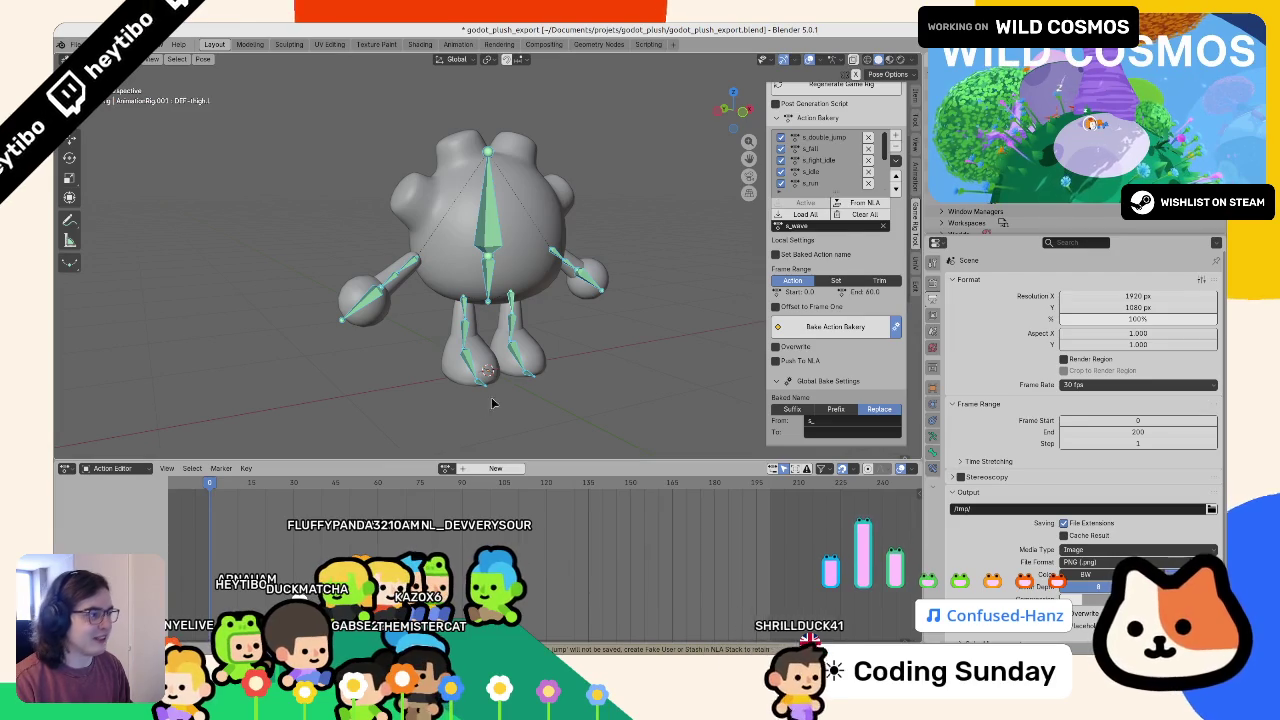
key(ctrl+Tab)
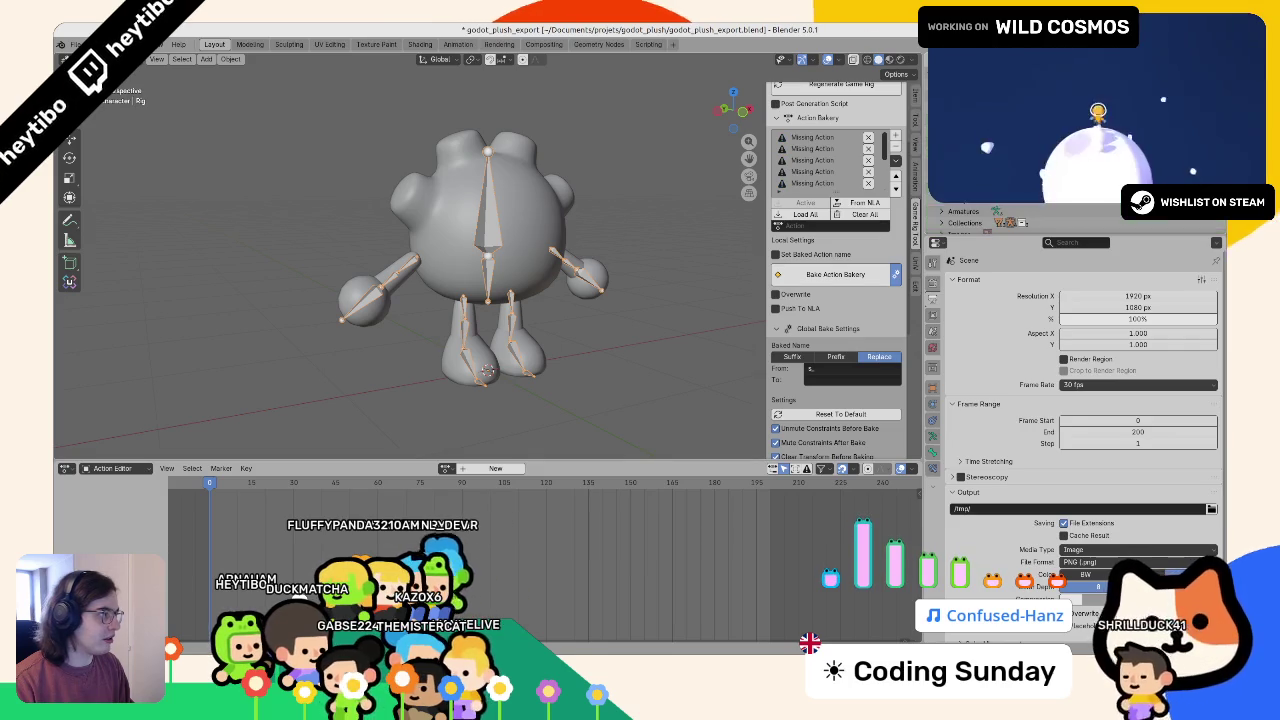
- Start a glTF 2.0 export targeting animations.glb in the export folder
click(72, 46)
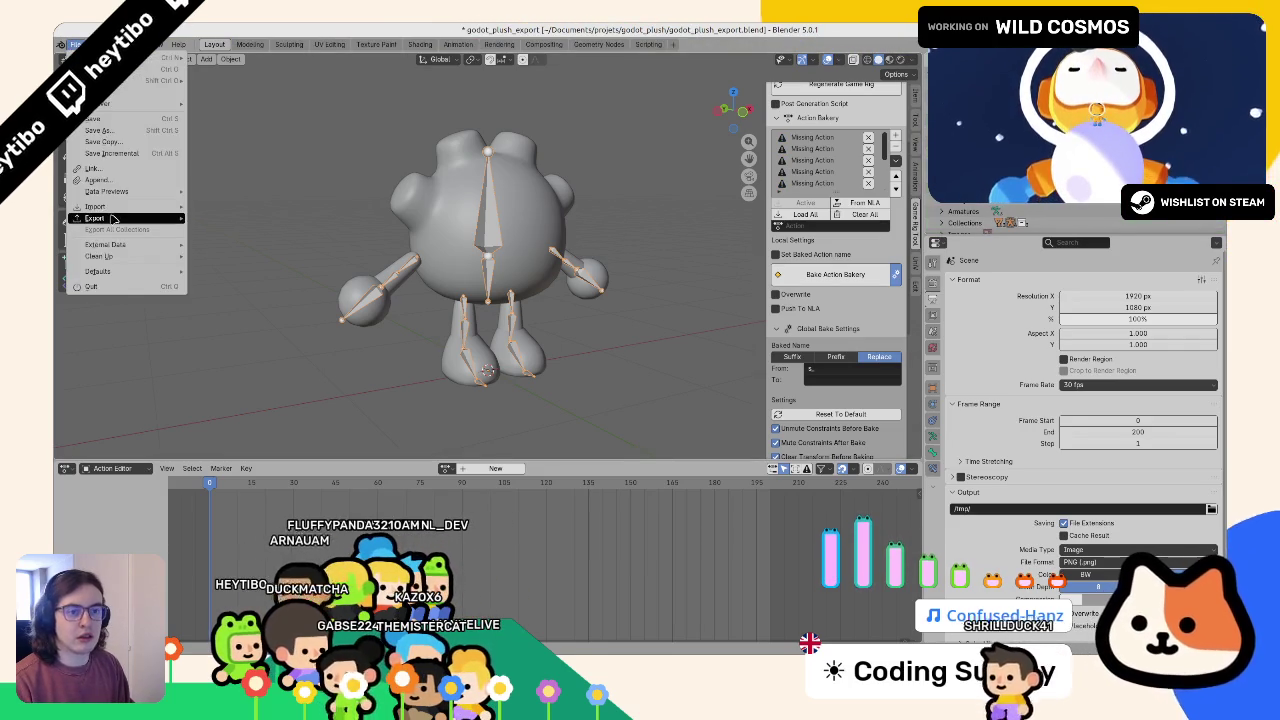
mouse_move(120, 218)
click(230, 335)
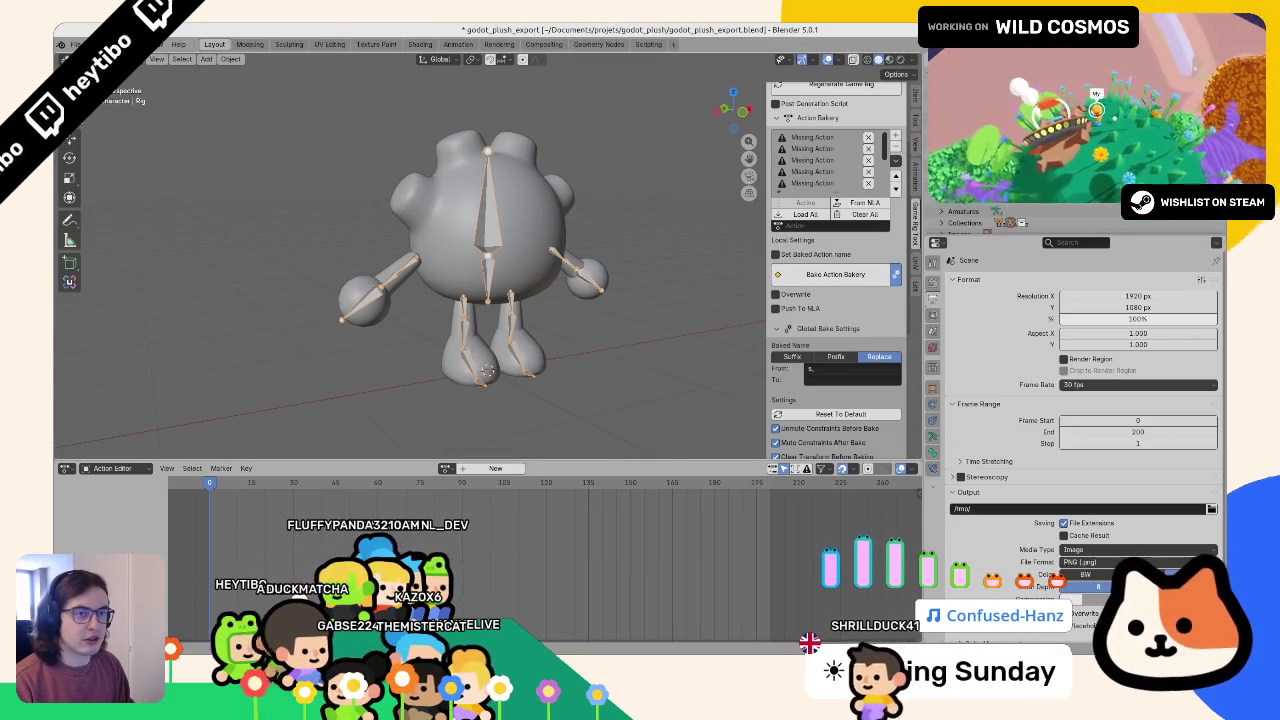
click(72, 44)
mouse_move(120, 218)
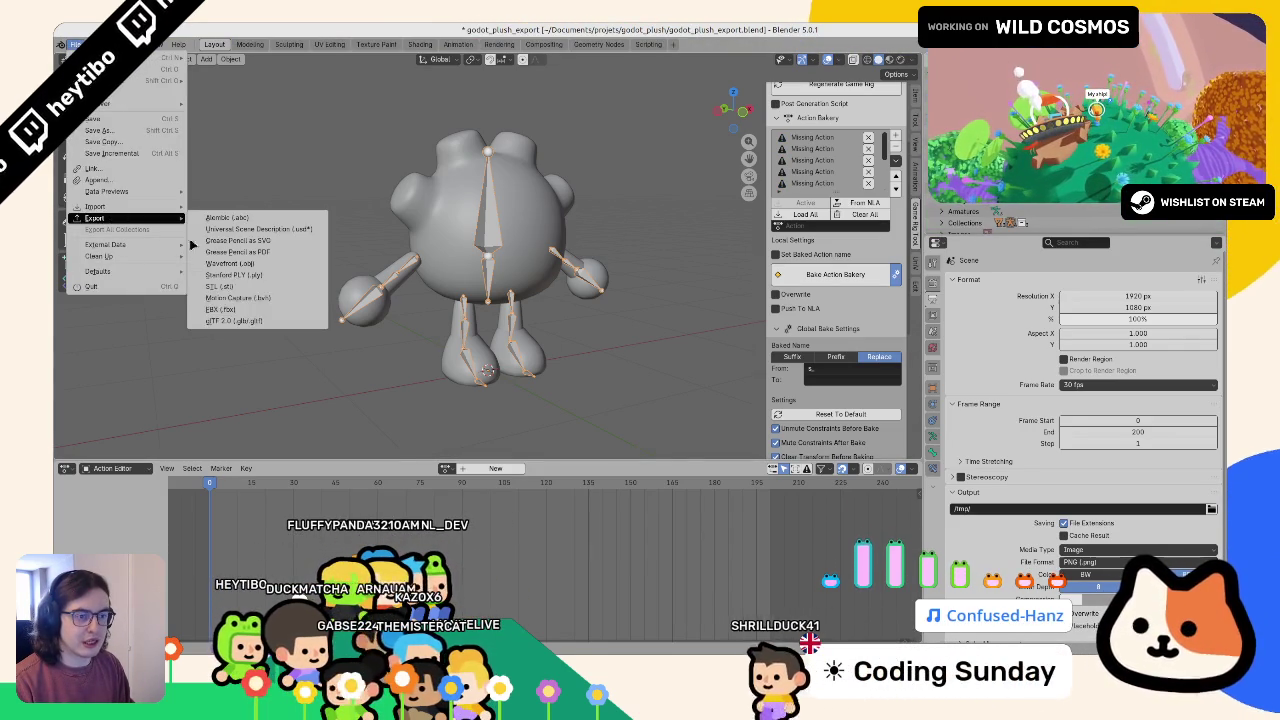
click(234, 320)
click(416, 245)
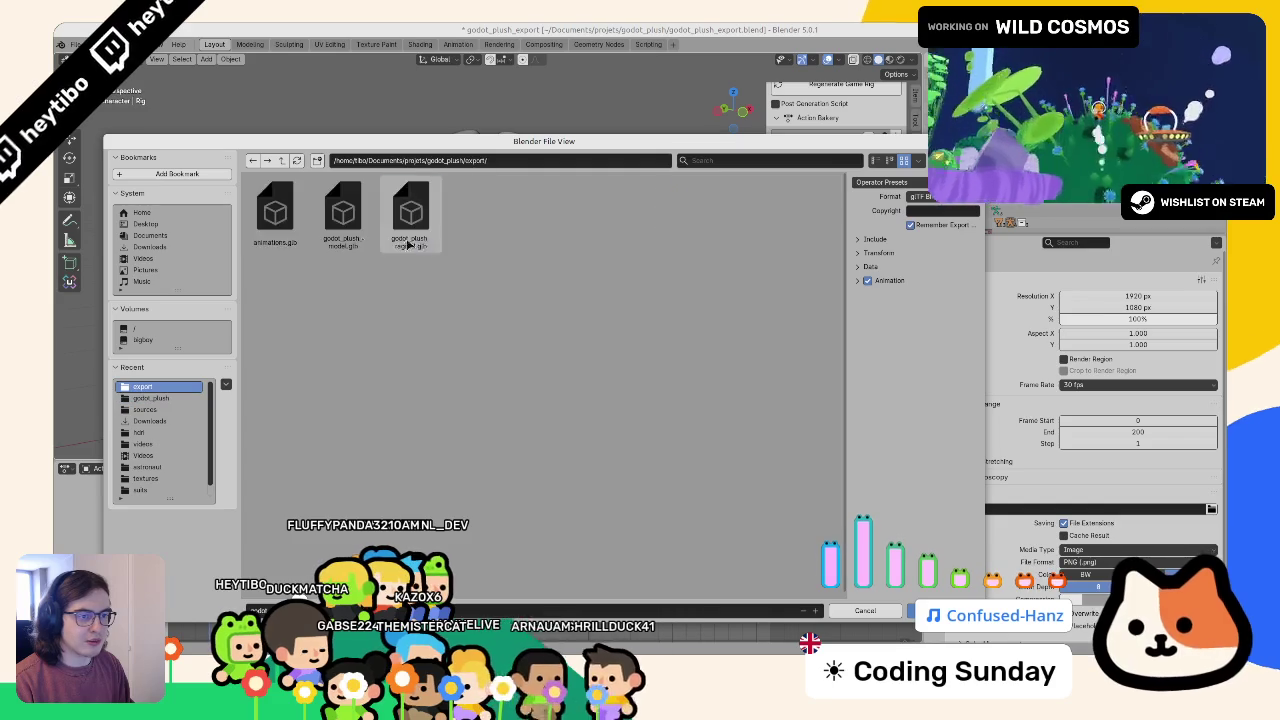
click(275, 215)
- Check the Data and Material export options, confirm the export, and switch back to Godot
click(870, 266)
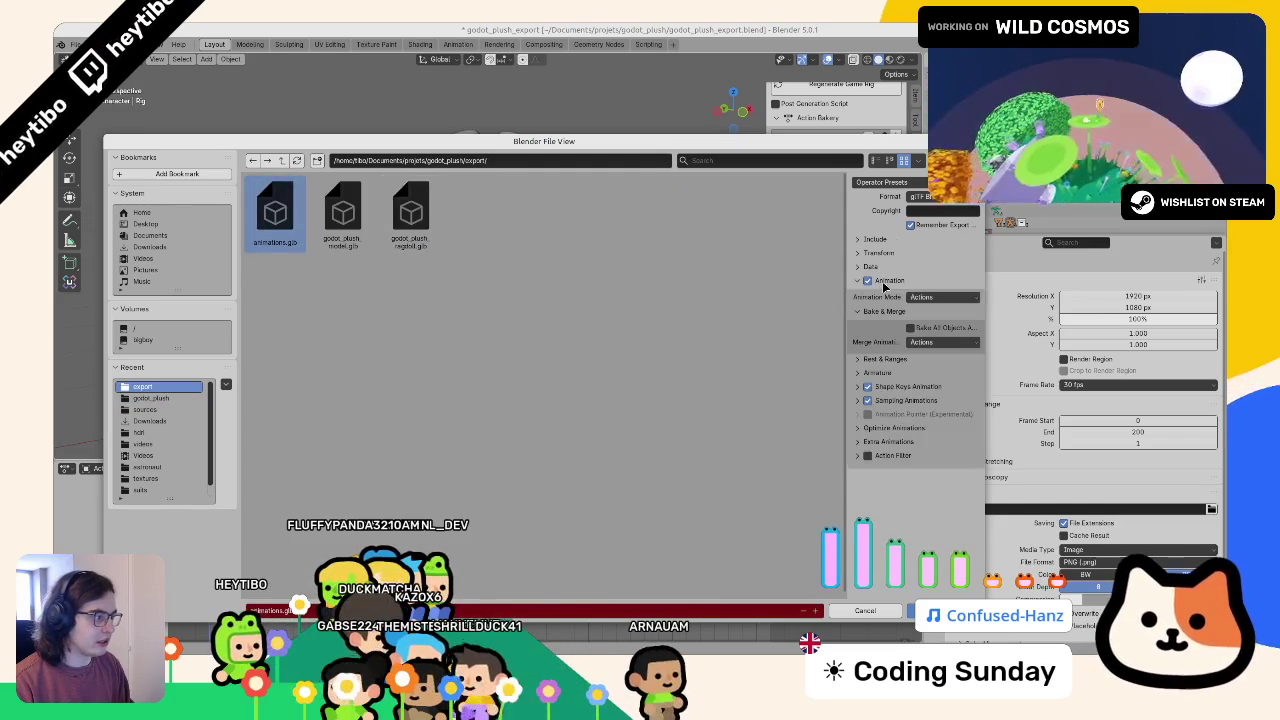
click(870, 266)
click(870, 266)
click(875, 311)
click(875, 311)
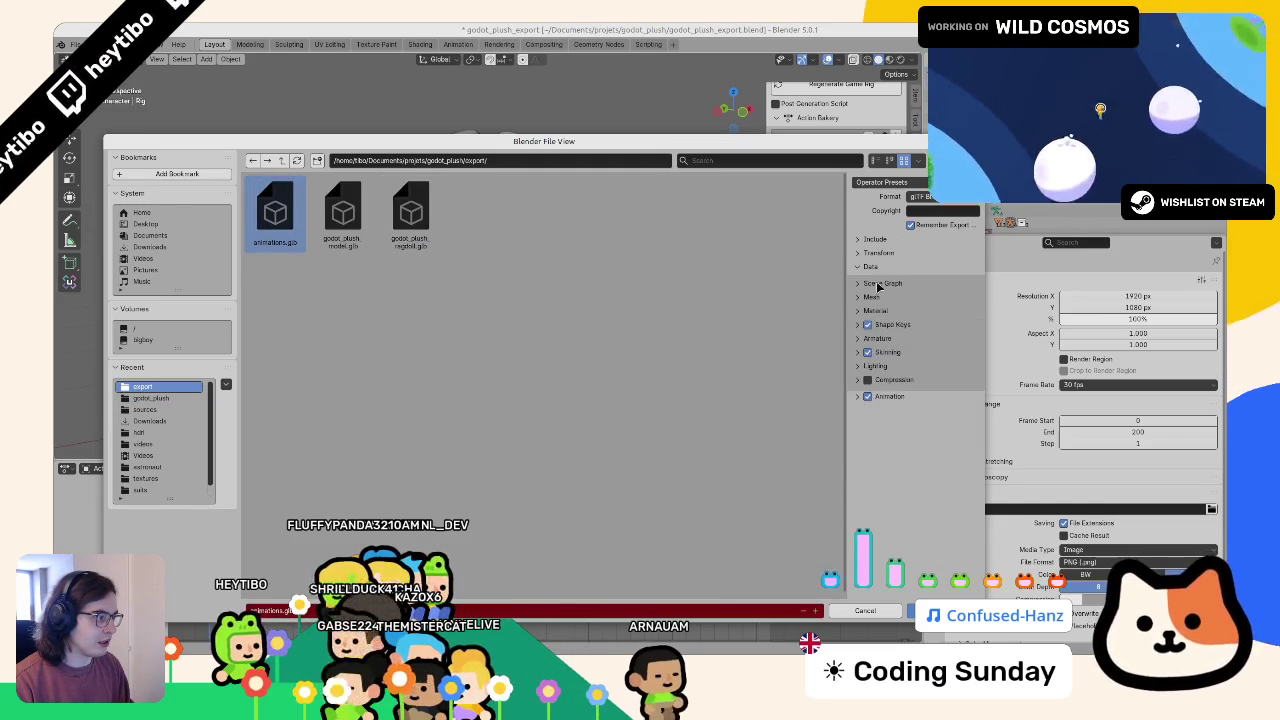
click(870, 266)
click(870, 266)
click(870, 266)
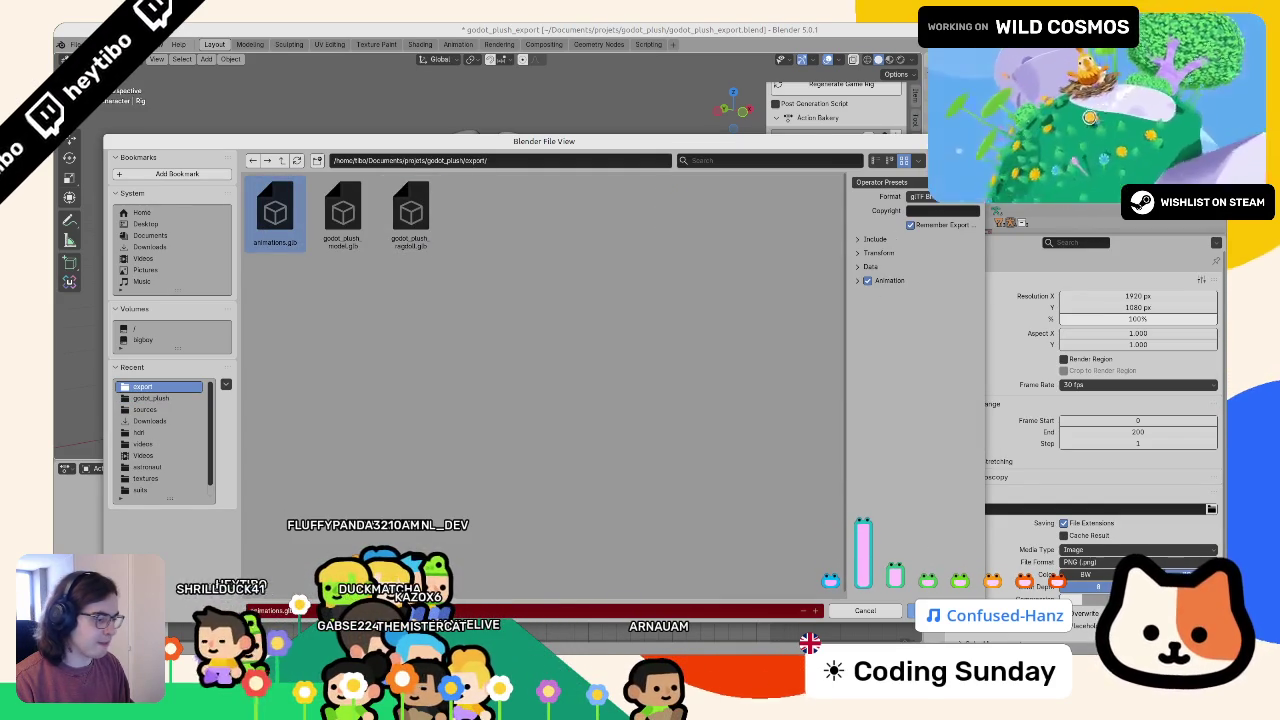
key(Return)
key(alt+Tab)
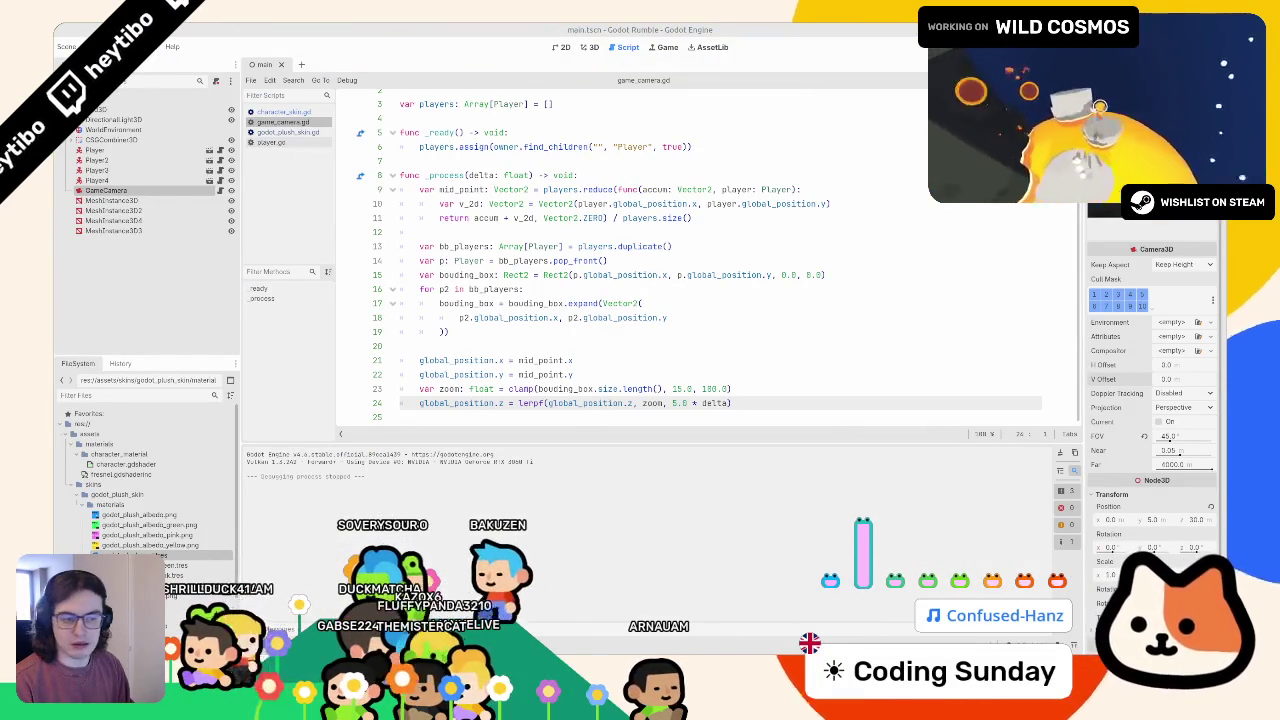
- Import the exported glb, test-run the game with F5 and F8, then show godot_plush_skin.gd
drag(80, 600, 78, 508)
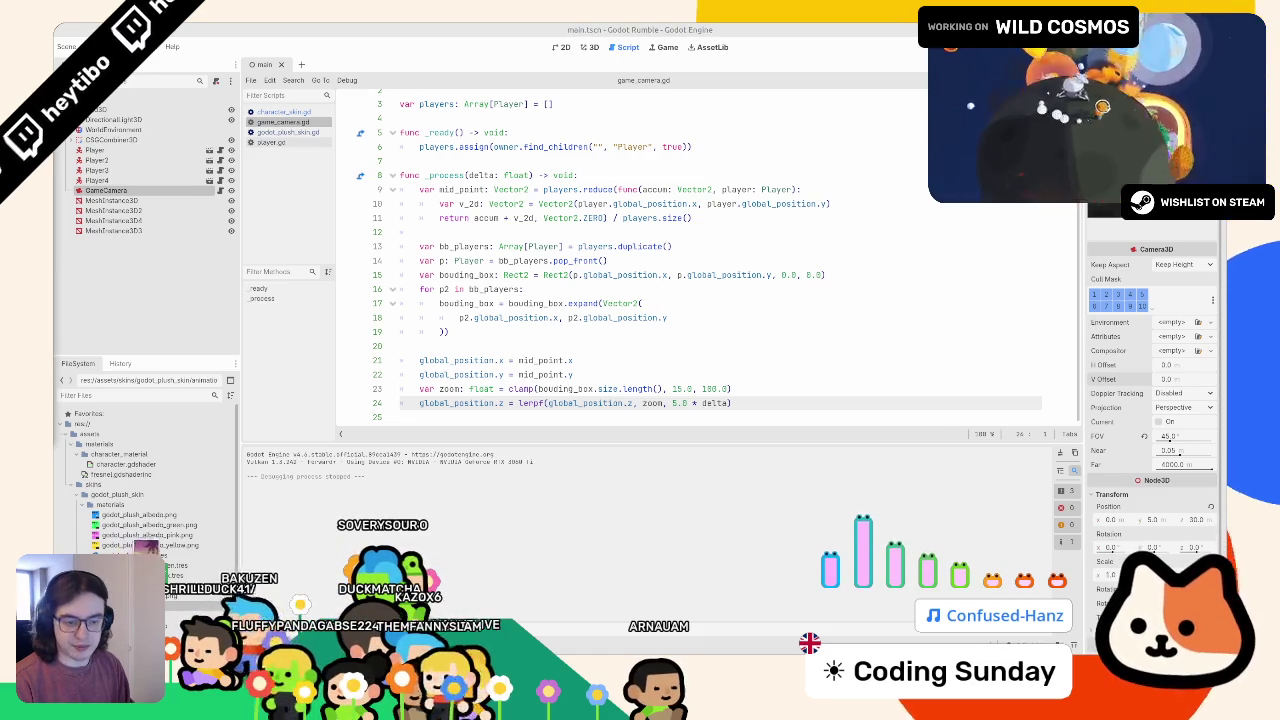
click(591, 47)
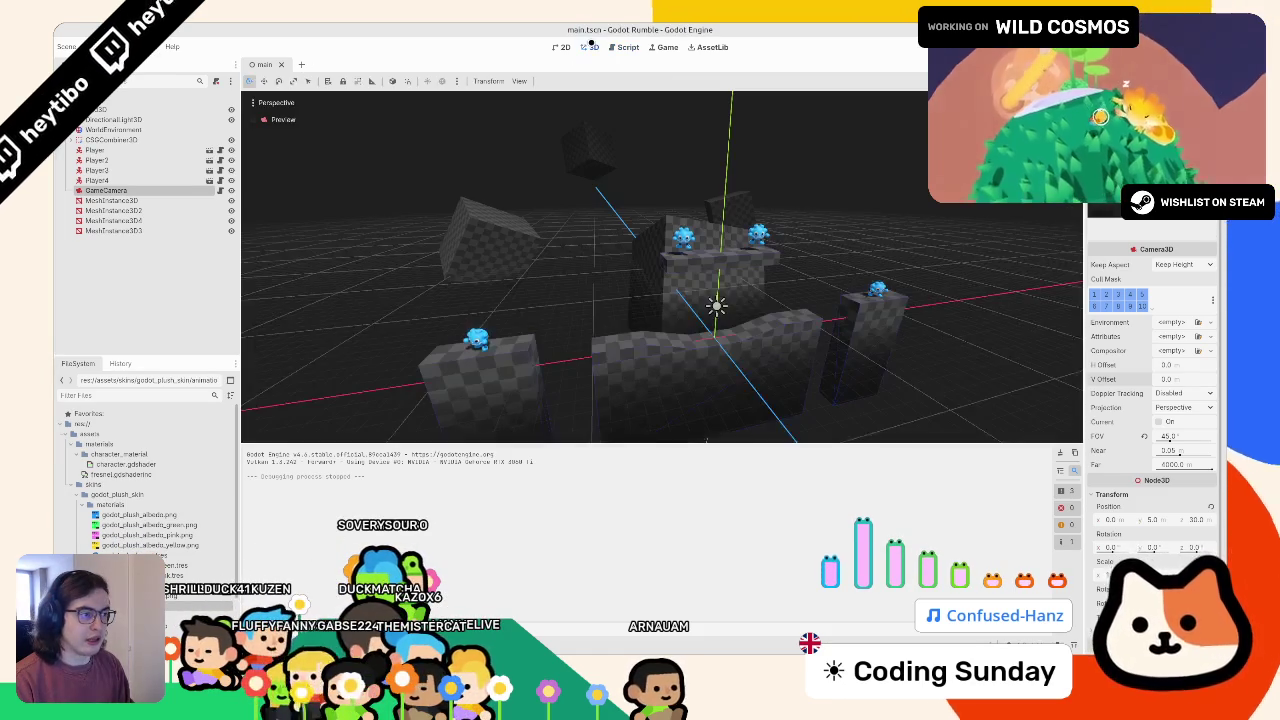
key(F5)
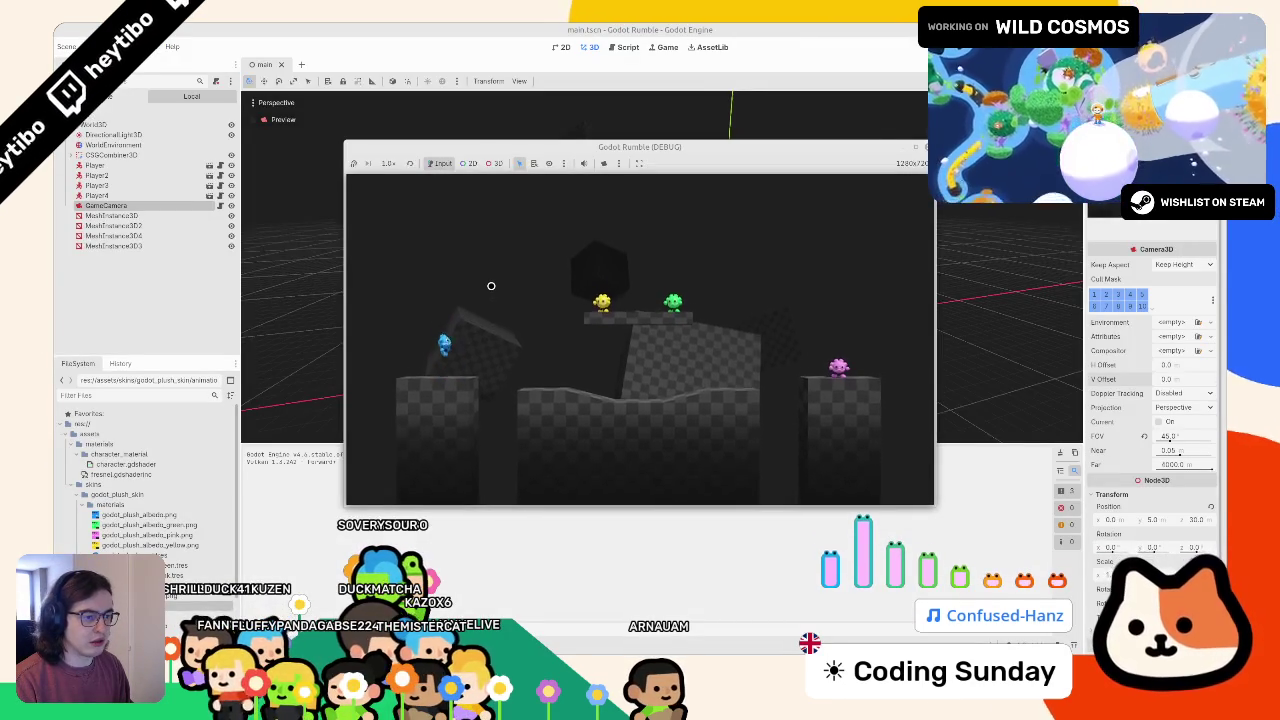
key(F8)
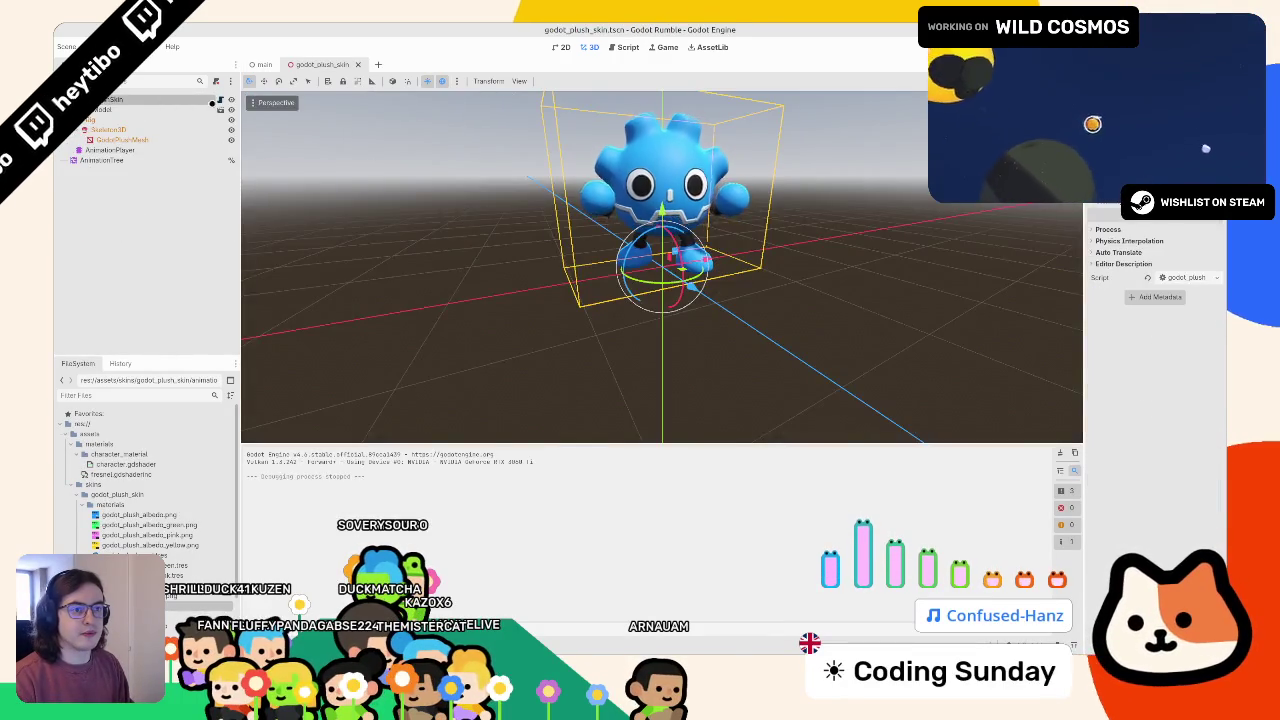
click(219, 100)
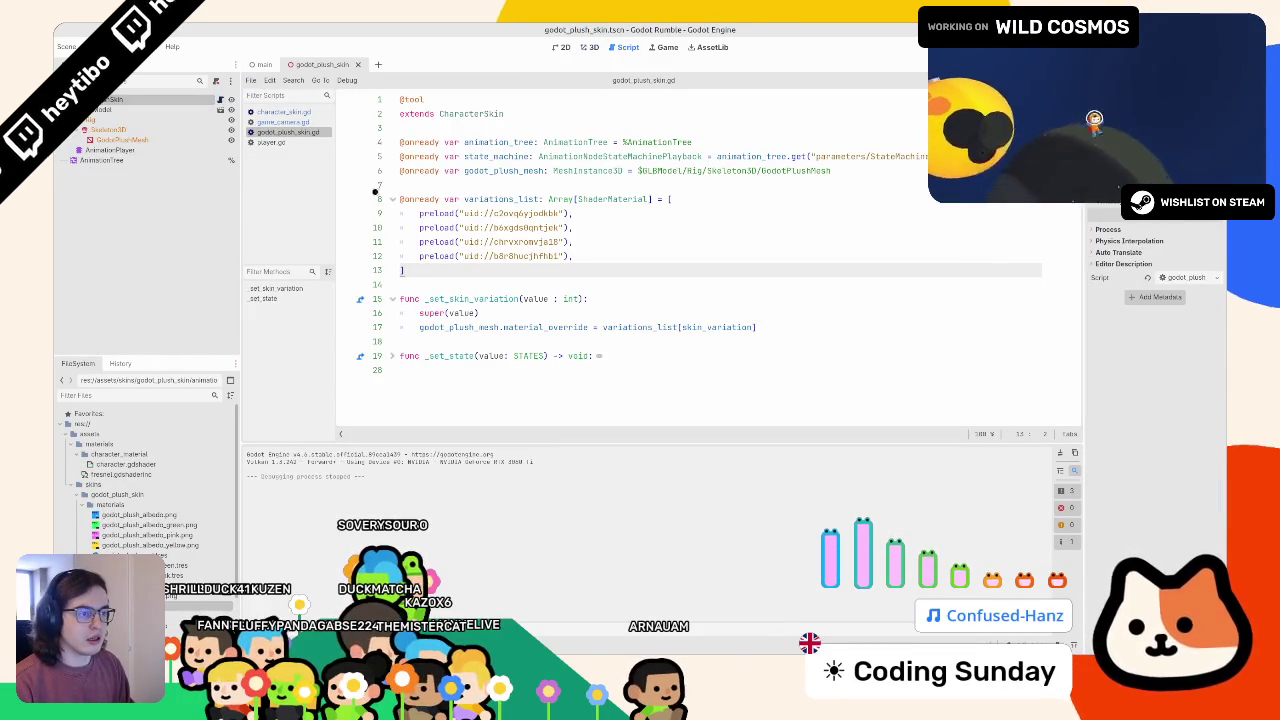
- Add DoubleJump after Up in character_skin.gd's STATES enum, then return to godot_plush_skin.gd
key(Down)
key(Down)
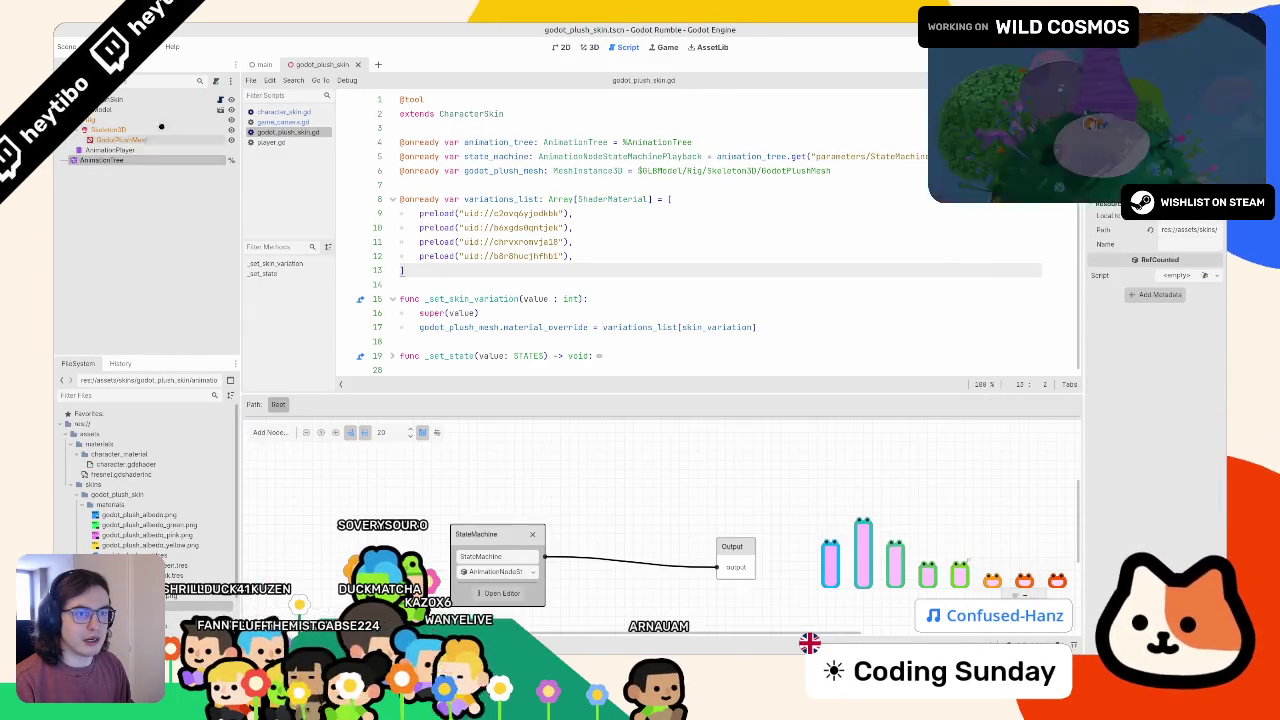
click(157, 133)
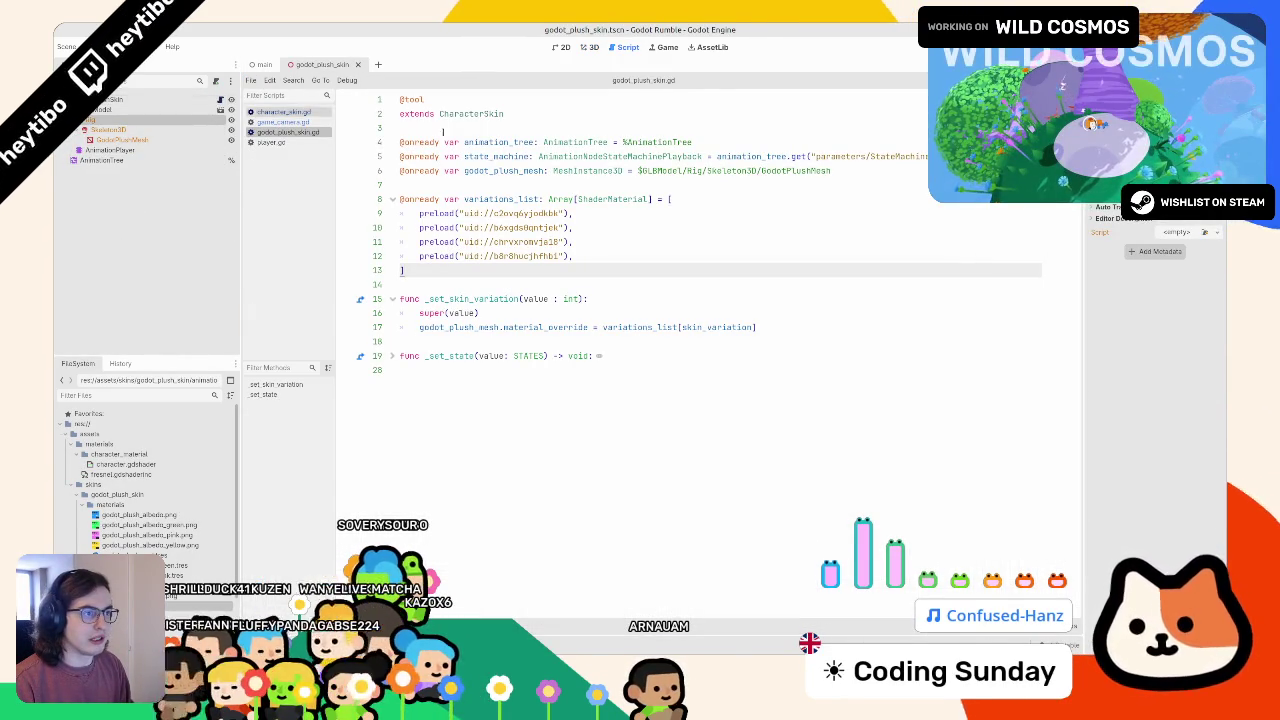
click(283, 111)
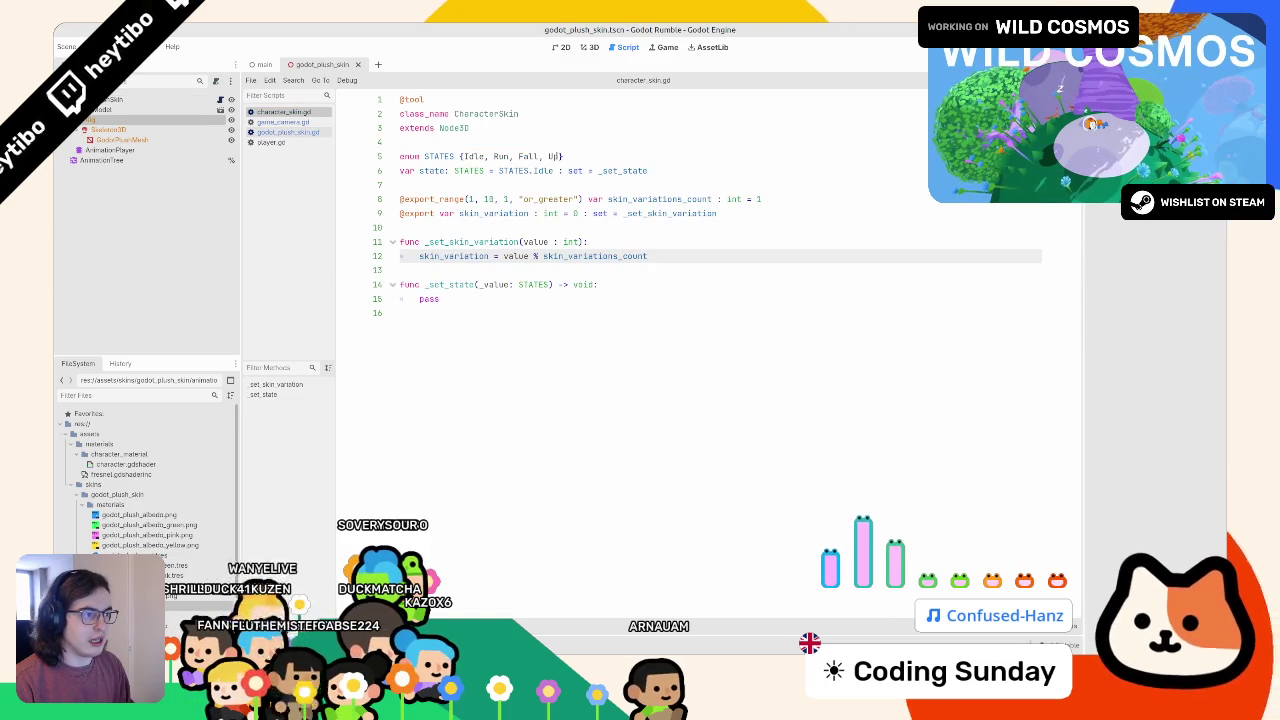
double_click(554, 156)
text(, DoubleJump)
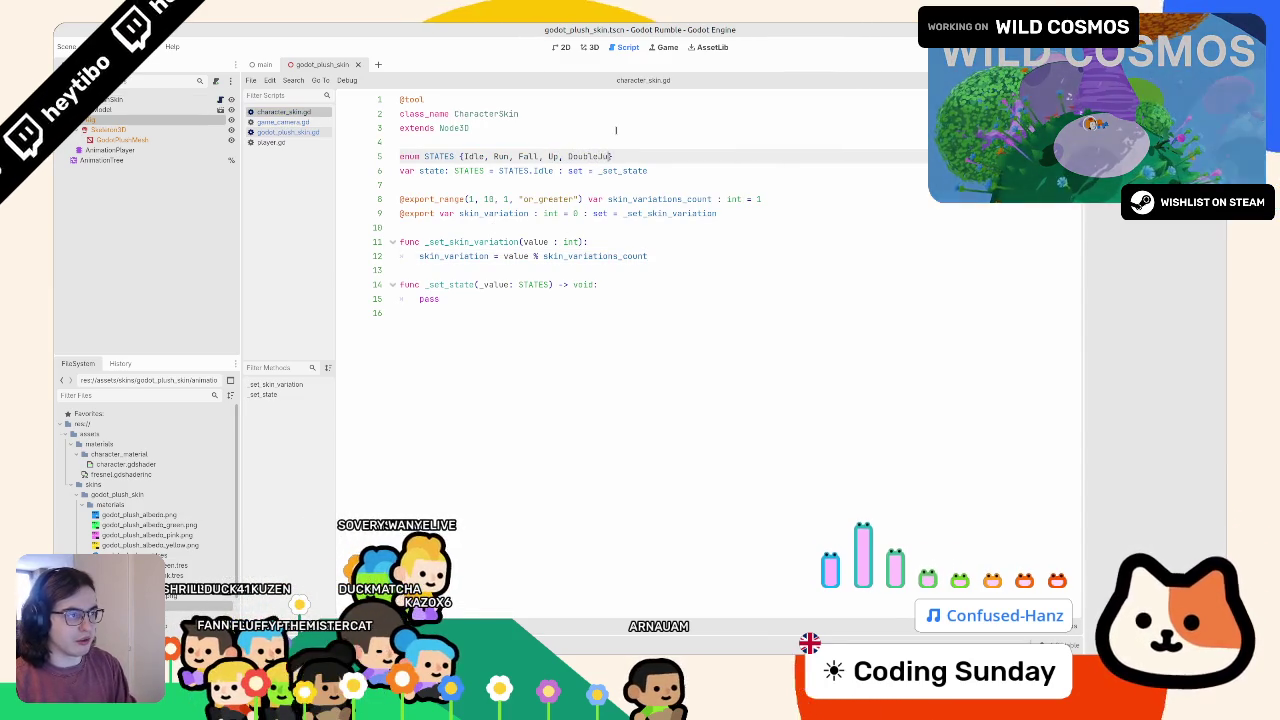
click(266, 125)
click(268, 132)
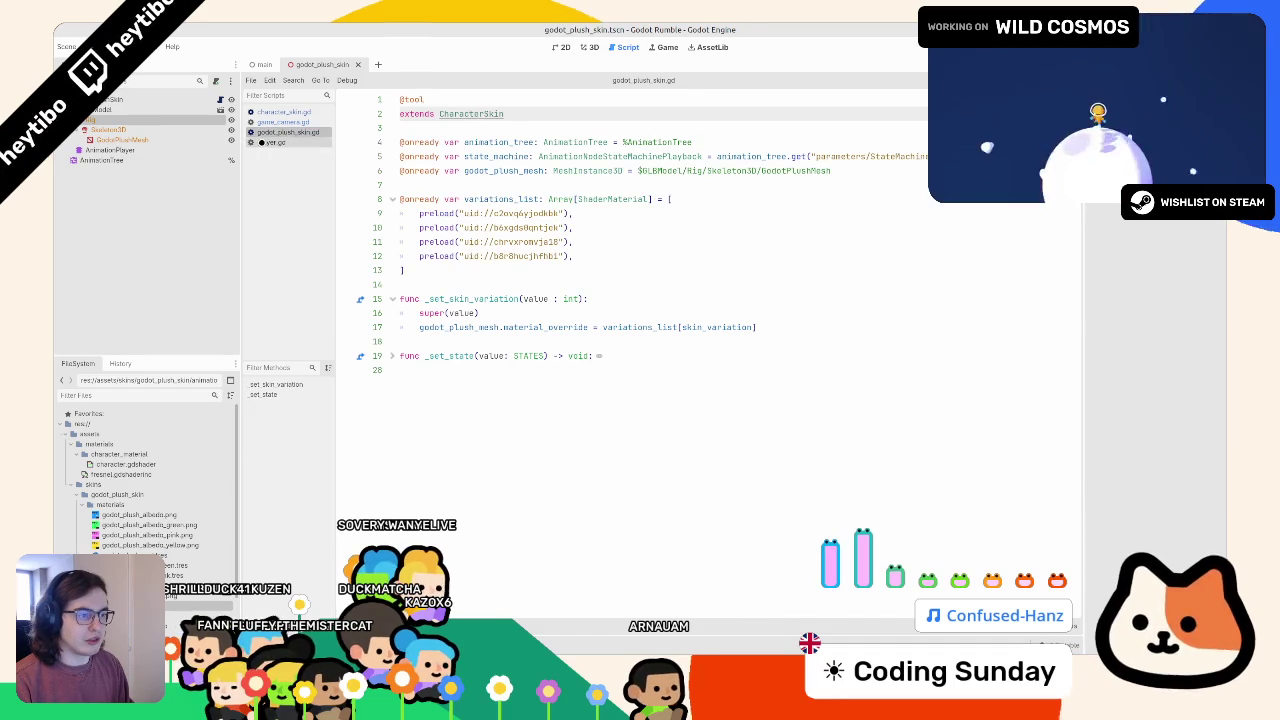
click(261, 142)
click(262, 130)
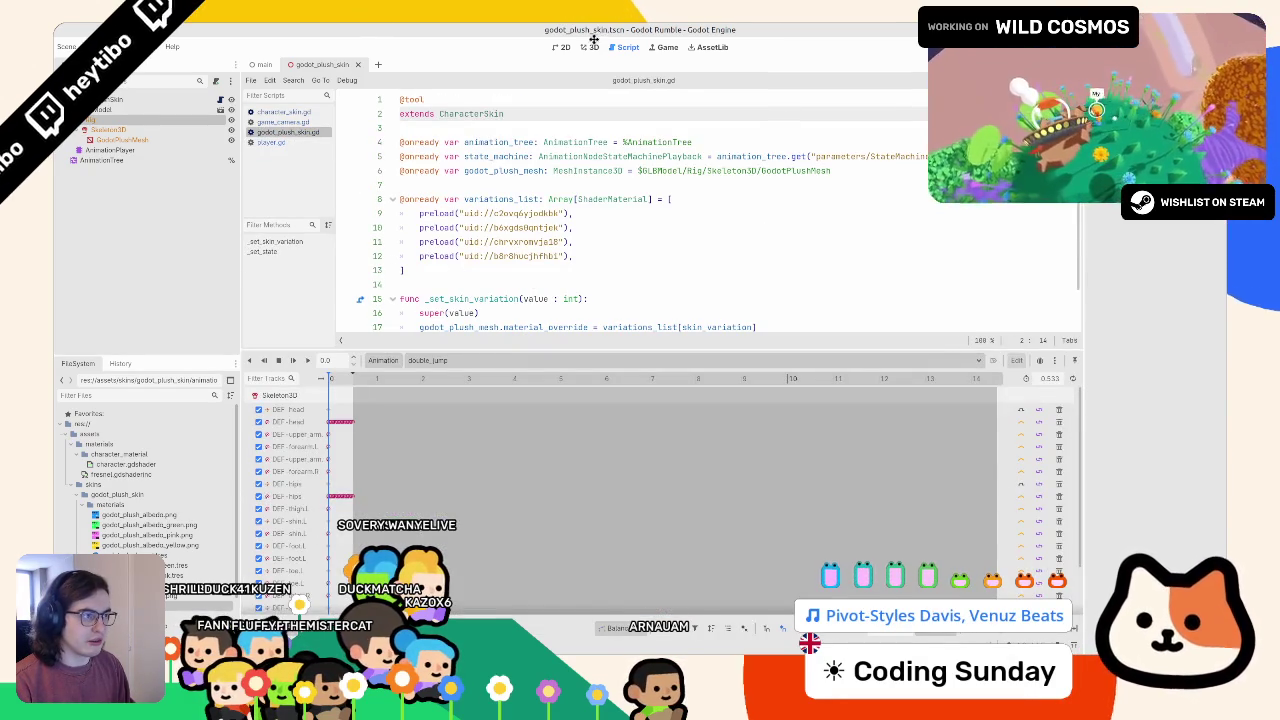
- In the AnimationTree, add an Animation node and a OneShot node named DoubleJumpOneShot
click(589, 47)
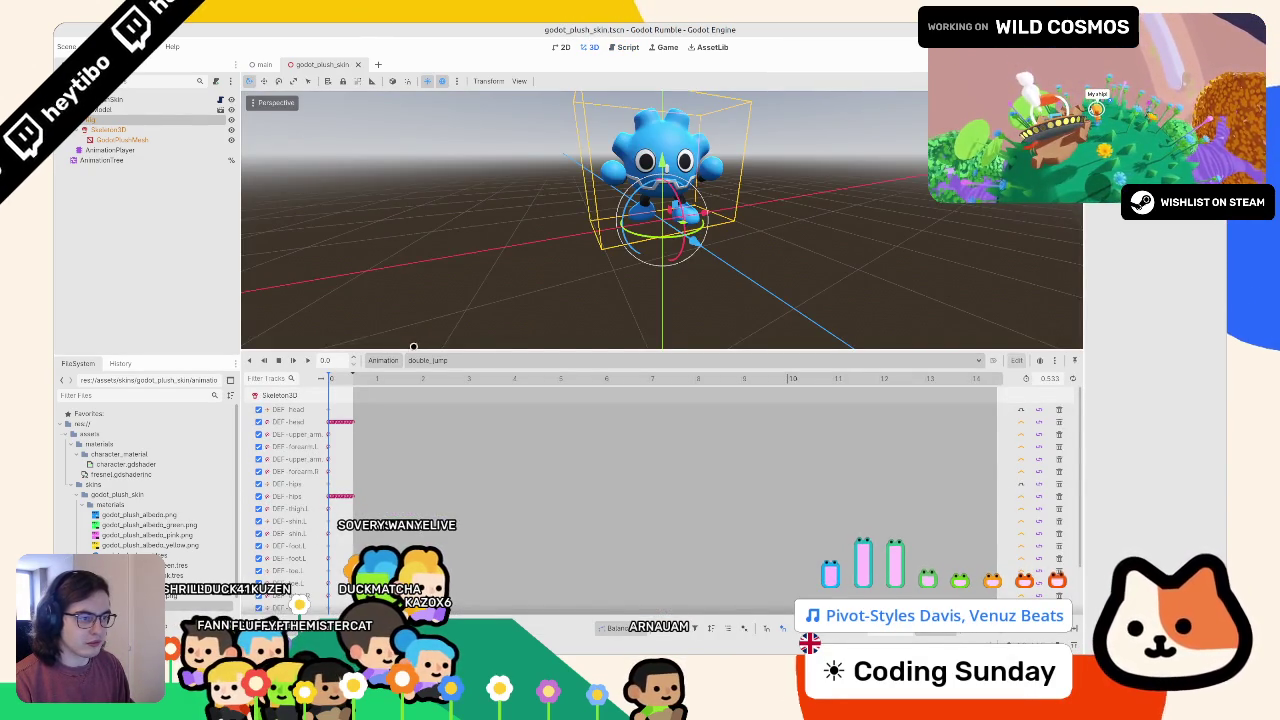
click(110, 160)
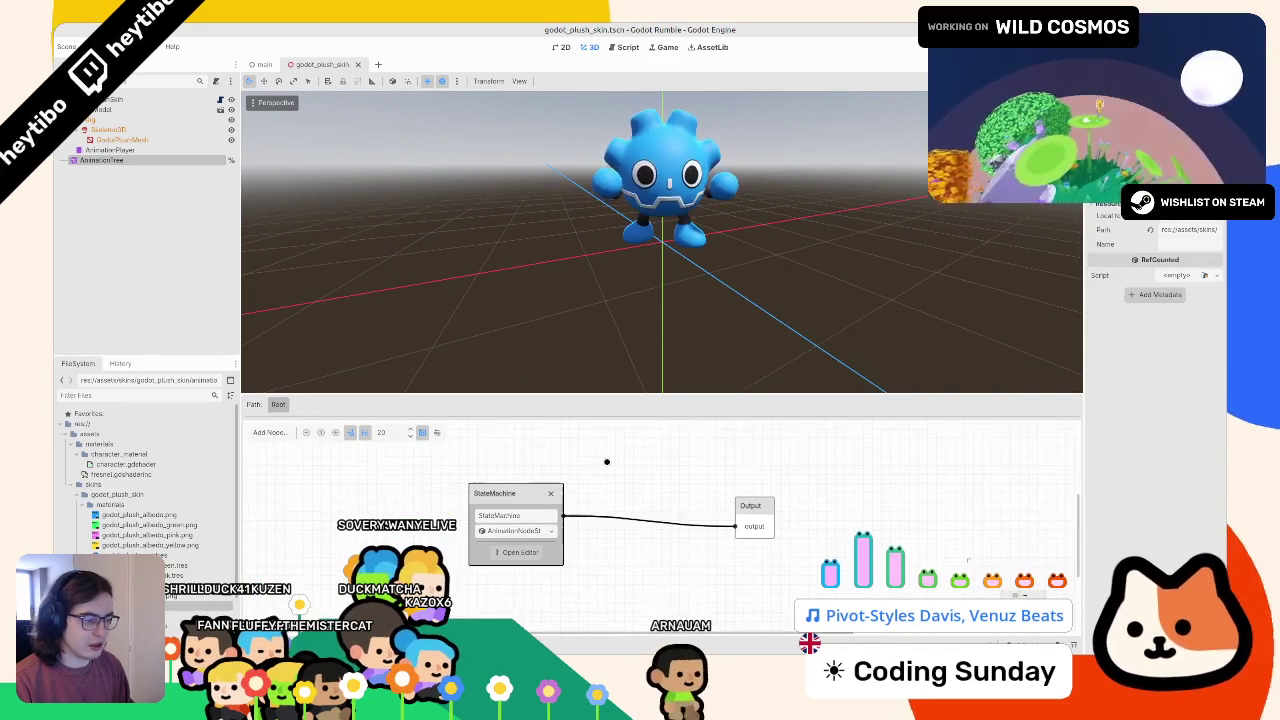
right_click(610, 465)
click(626, 470)
drag(620, 466, 566, 592)
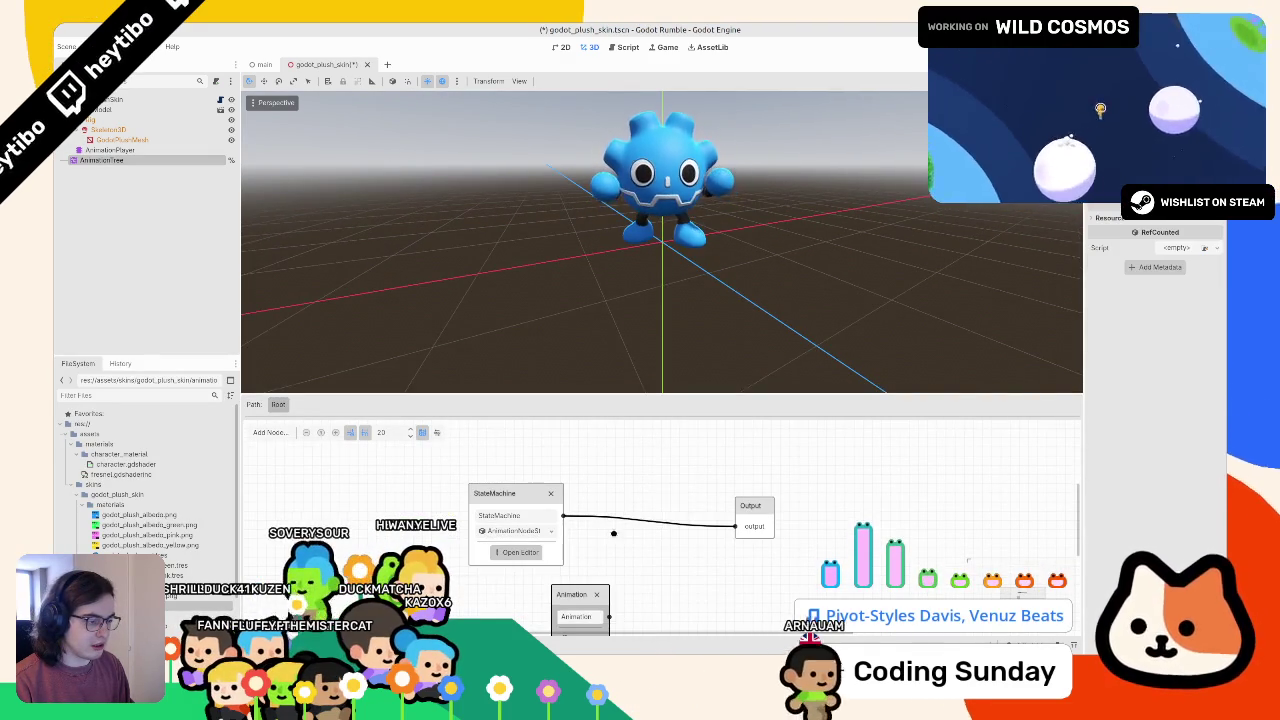
right_click(636, 500)
click(648, 511)
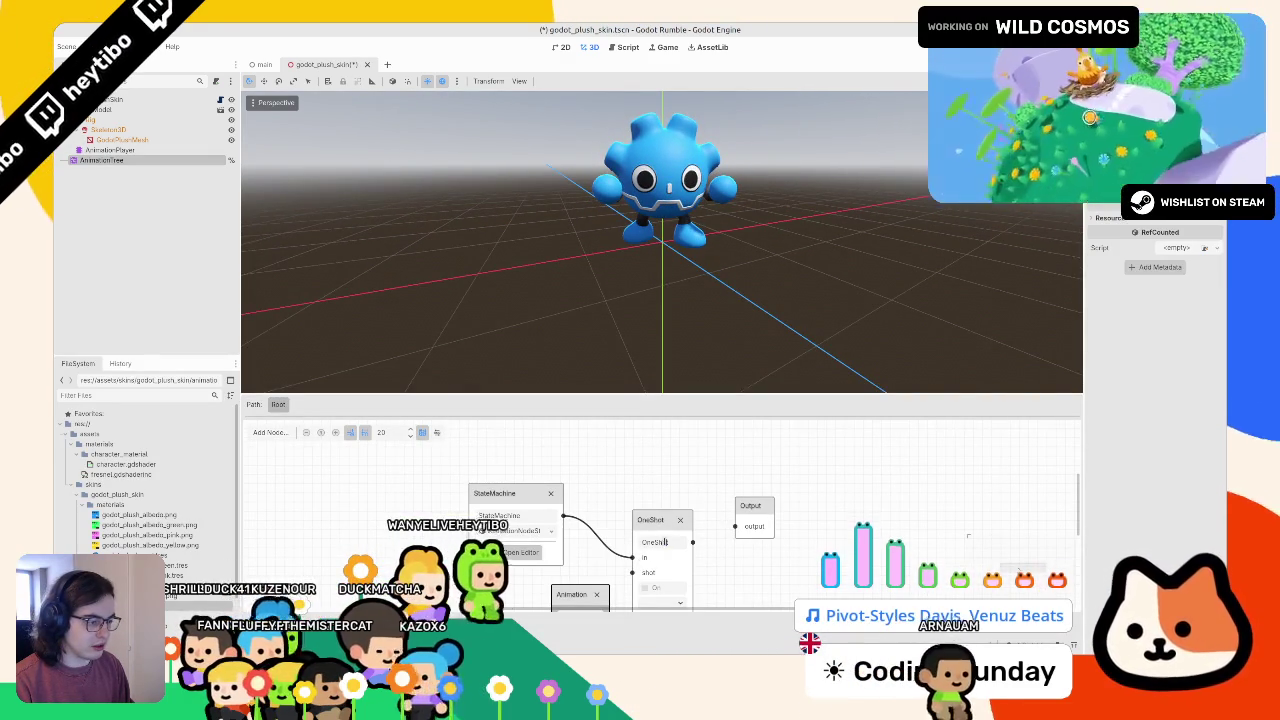
text(DoubleJump)
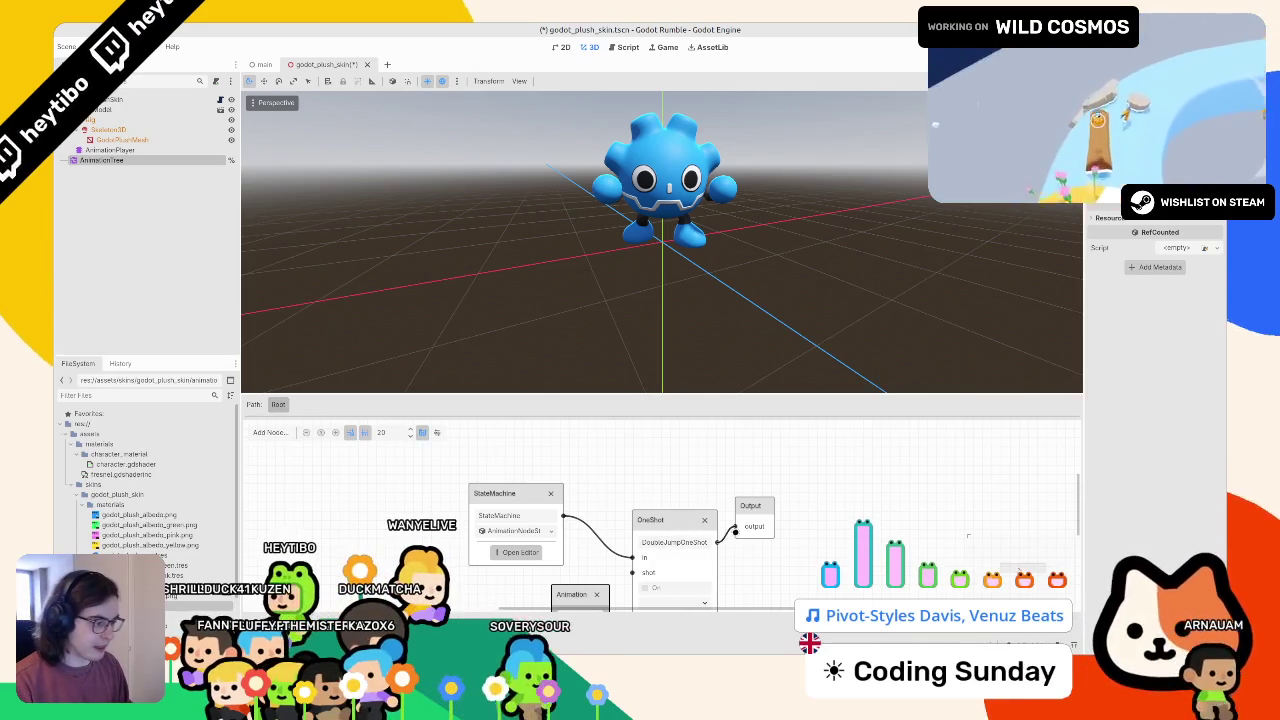
scroll(967, 536, down, 2)
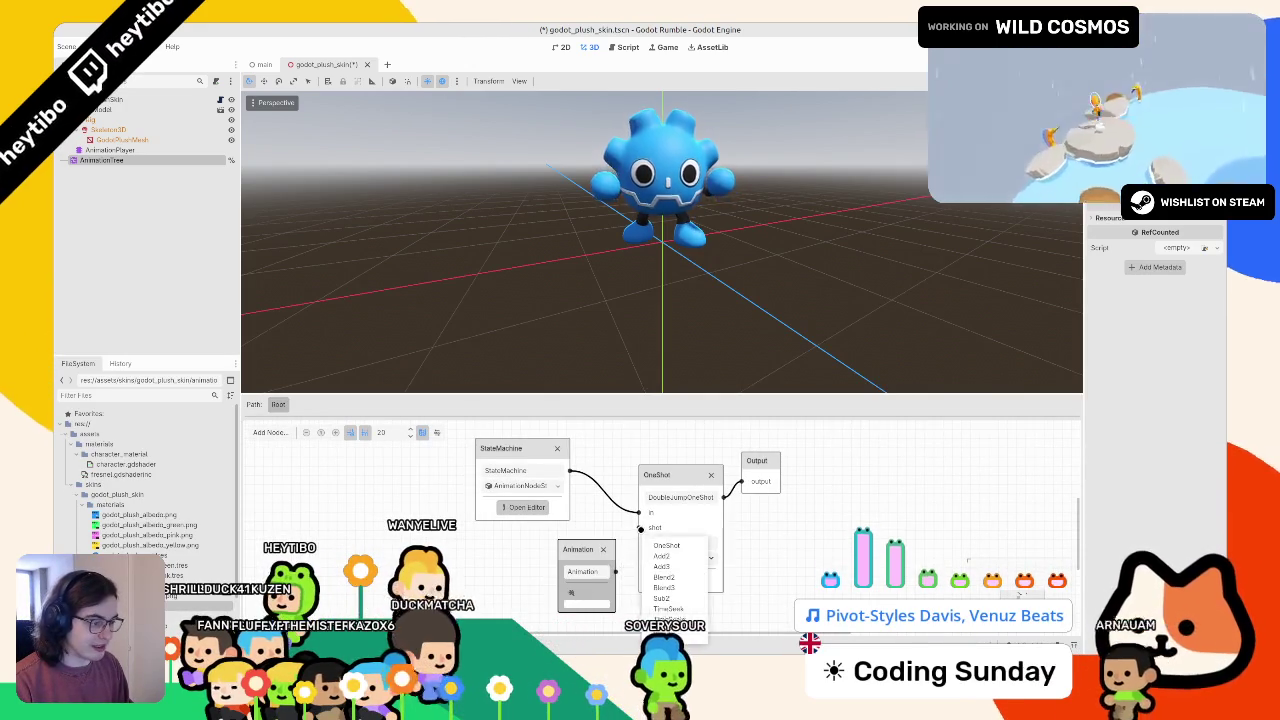
- Set the Animation node to double_jump, wire it to the one-shot, and save the scene
click(582, 591)
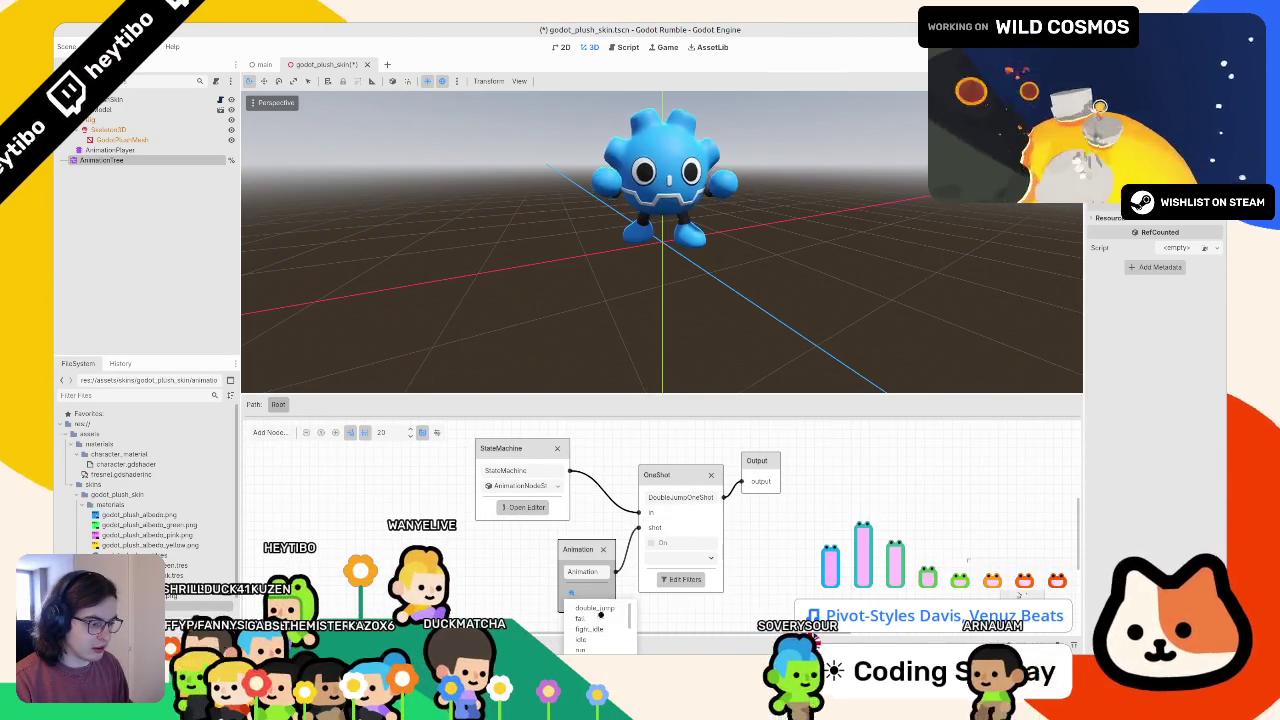
click(595, 613)
click(665, 557)
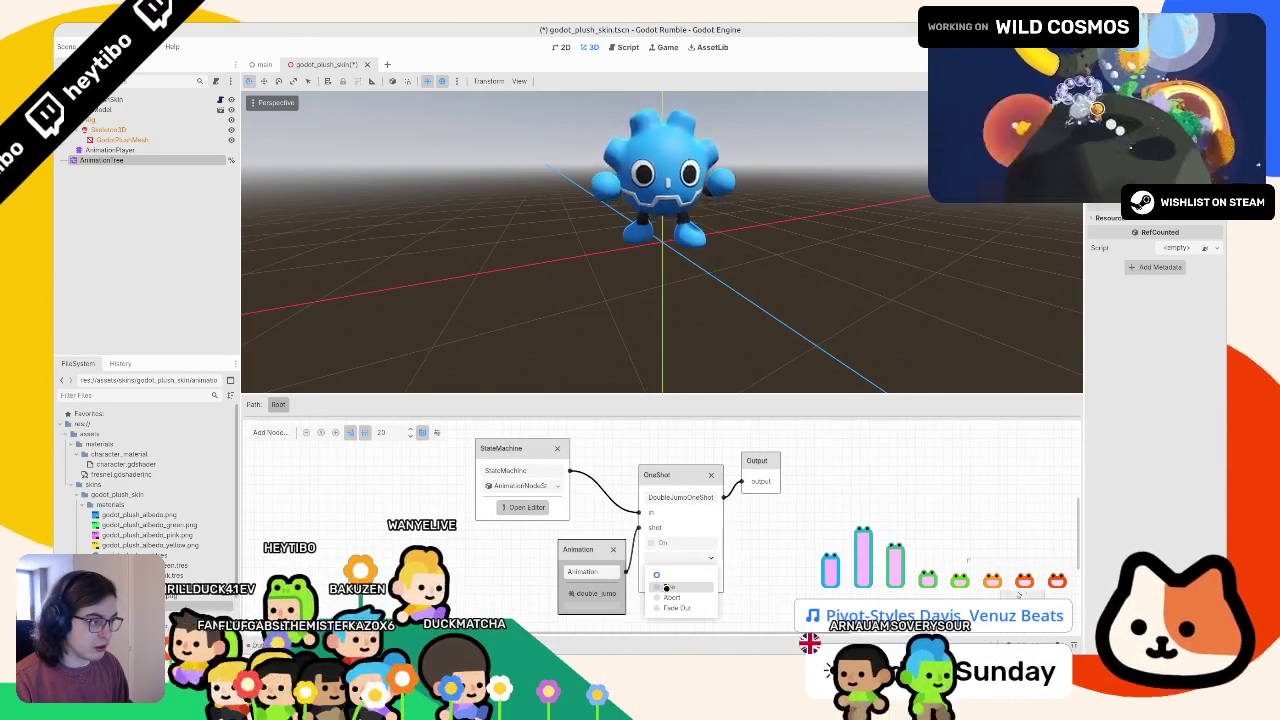
click(663, 587)
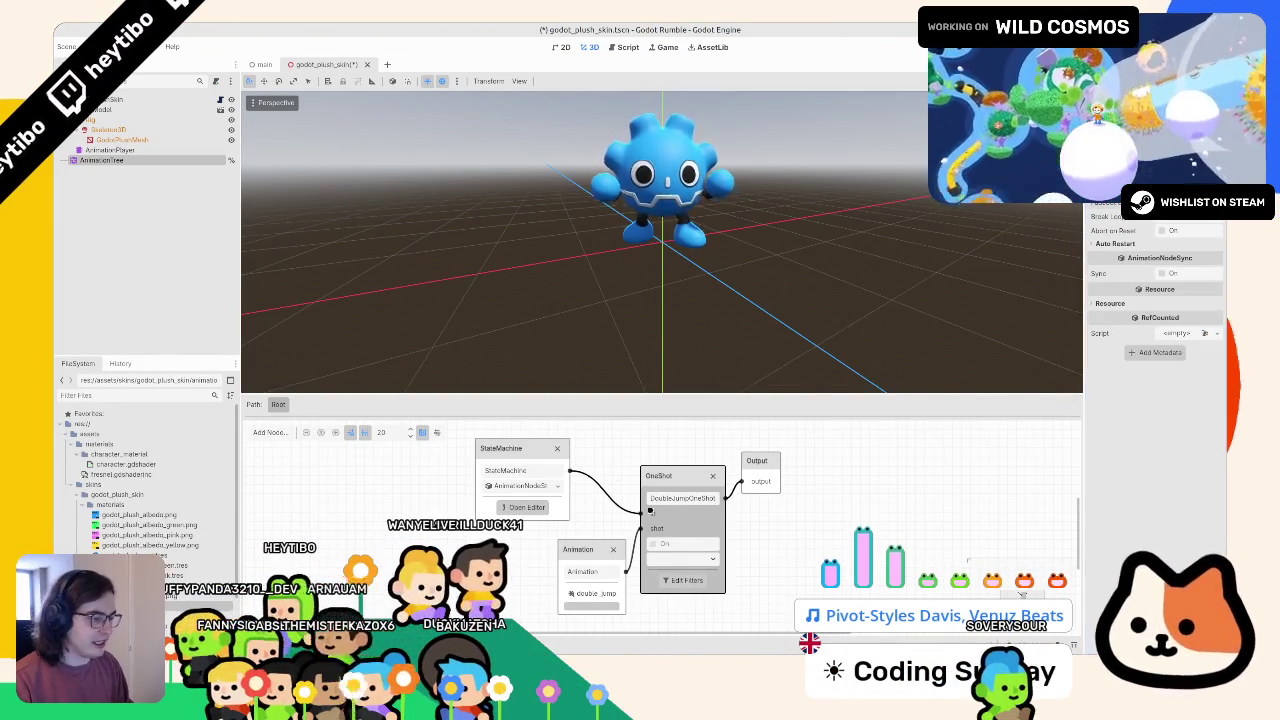
click(664, 560)
click(669, 590)
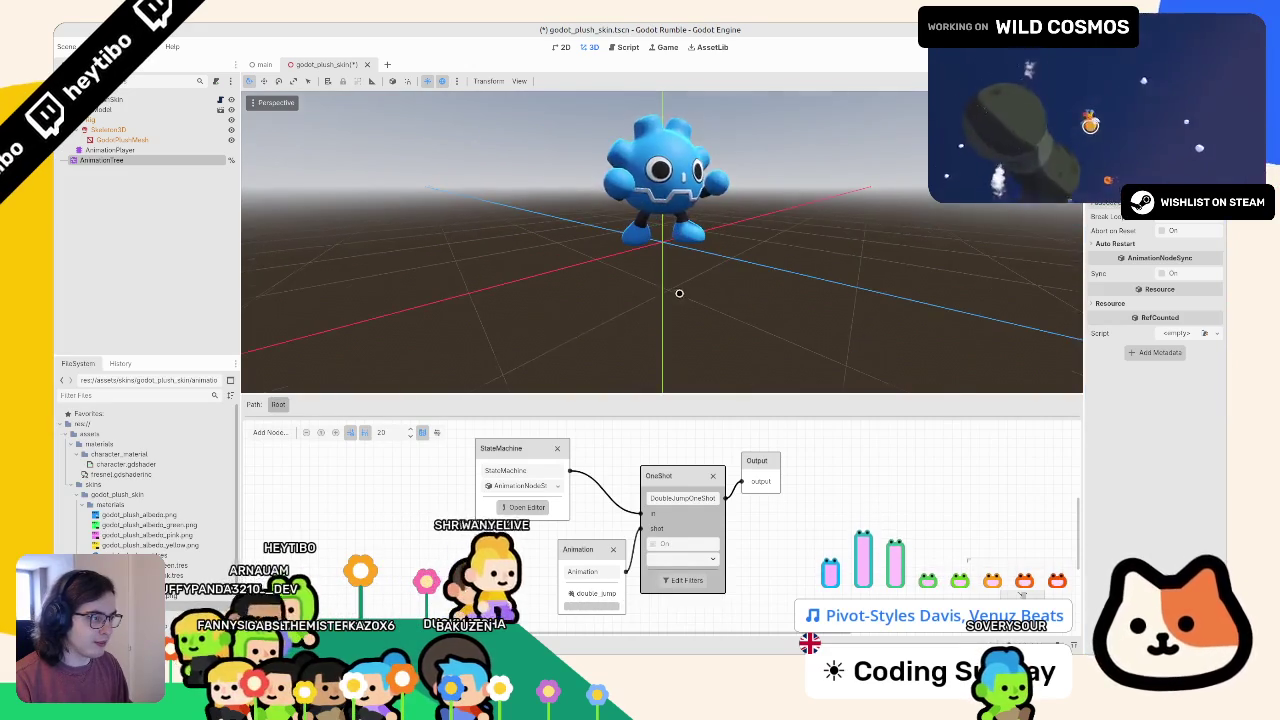
key(ctrl+s)
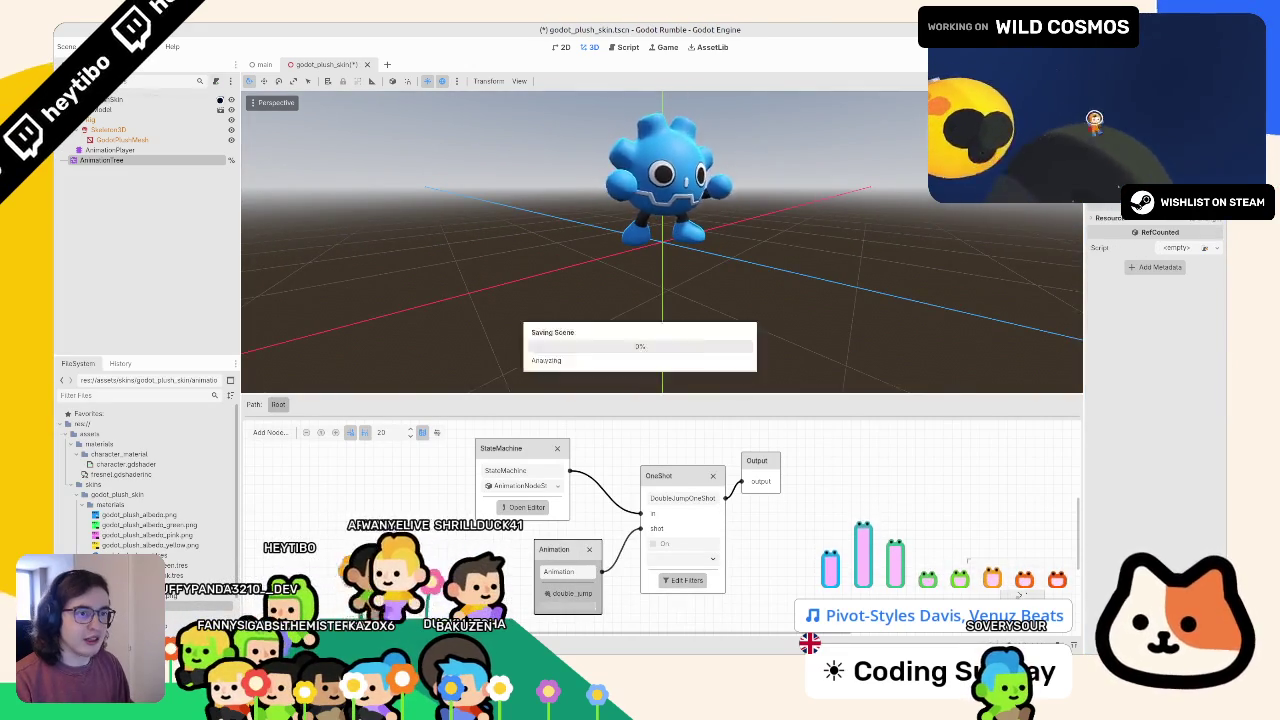
key(ctrl+F3)
- Duplicate the STATES.Up match case and rename the copy to STATES.DoubleJump
double_click(483, 141)
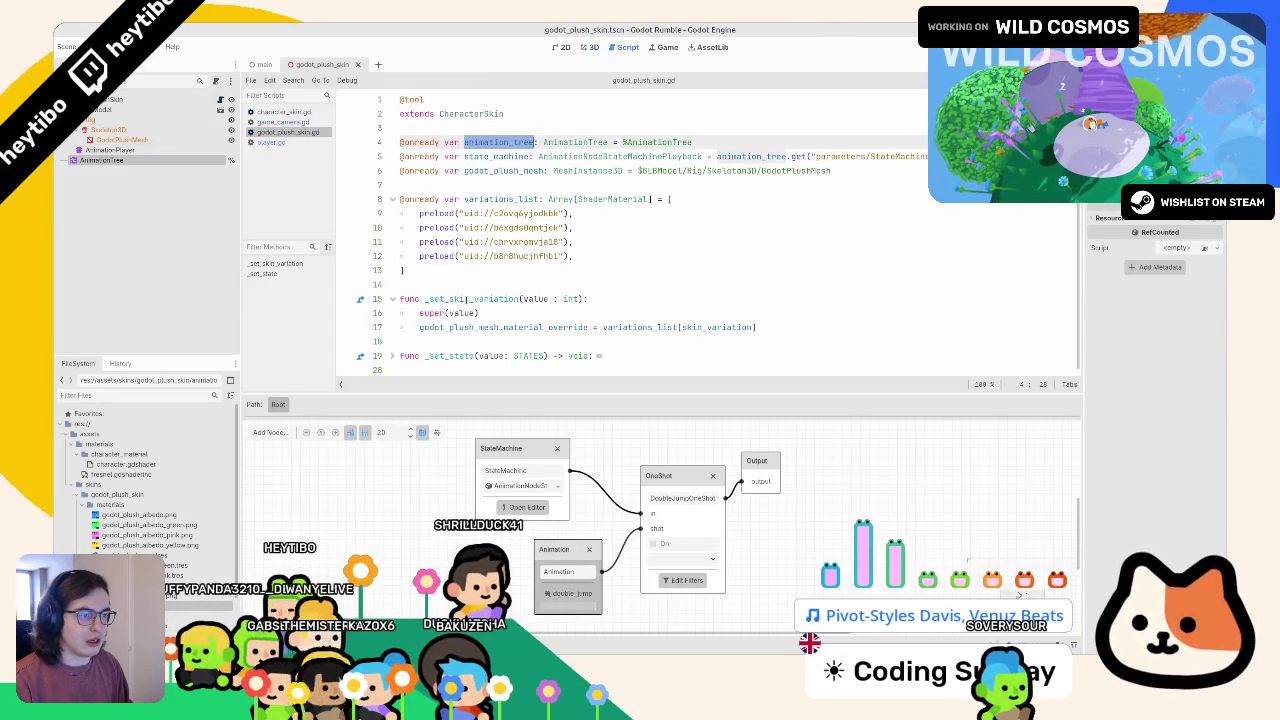
scroll(514, 316, down, 3)
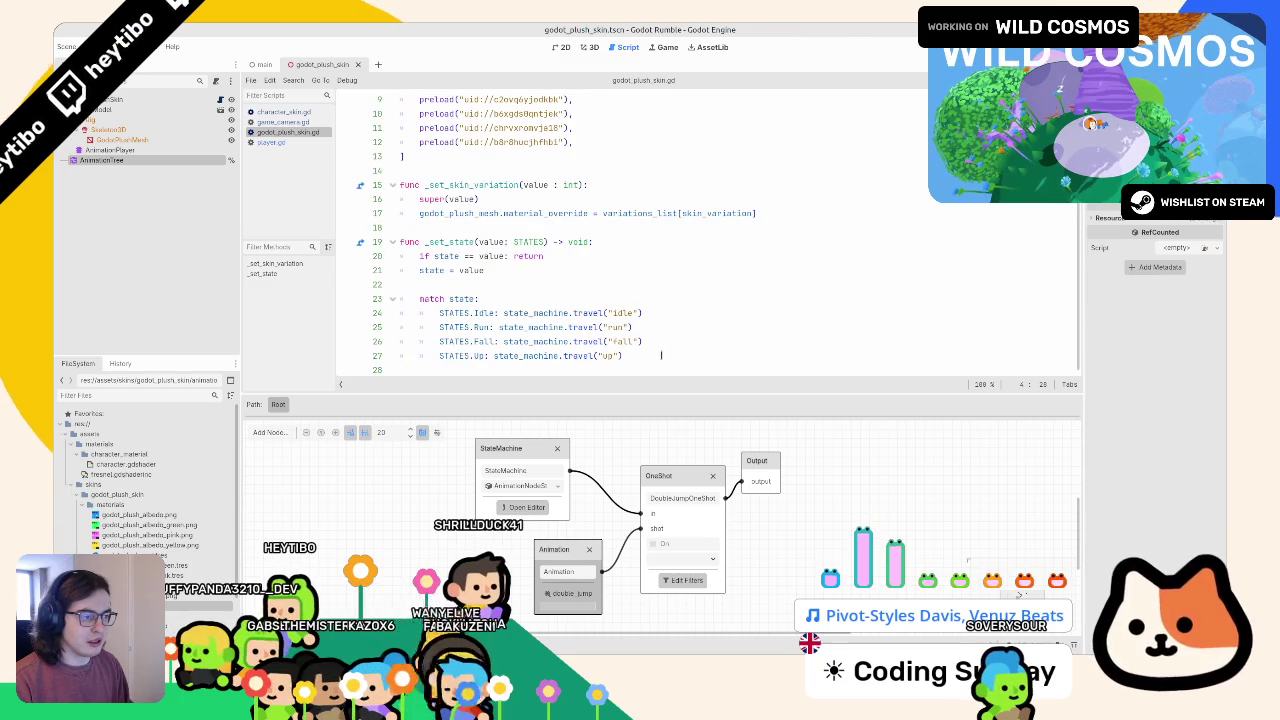
click(661, 355)
key(ctrl+shift+d)
double_click(478, 355)
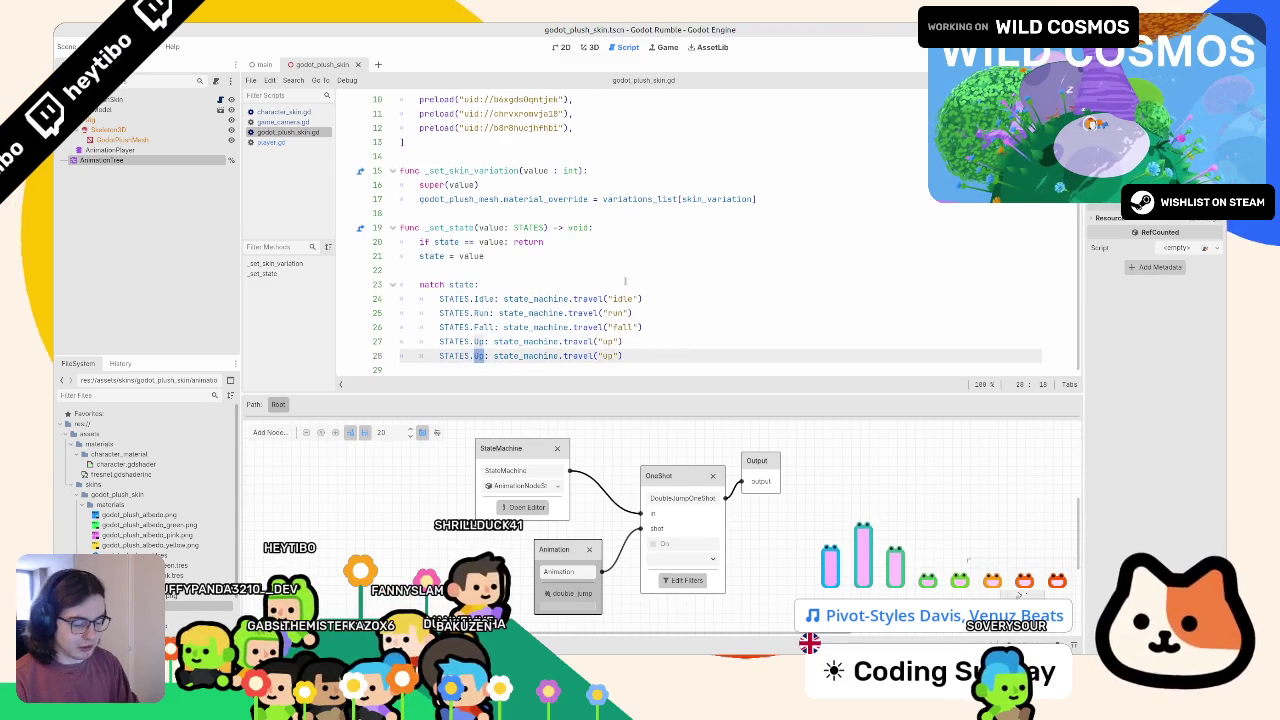
text(DoubleJump)
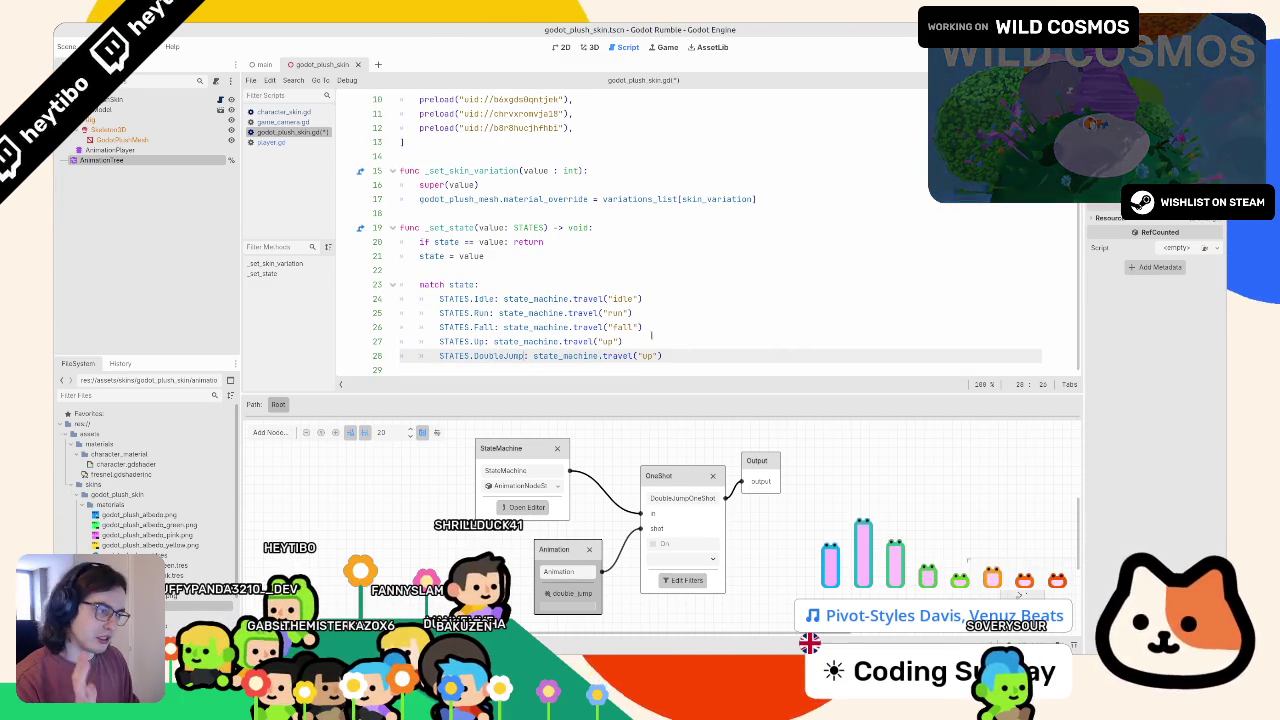
- Replace its travel call with animation_tree.set("parameters/DoubleJumpOneShot/request", AnimationNodeOneShot constant)
double_click(616, 356)
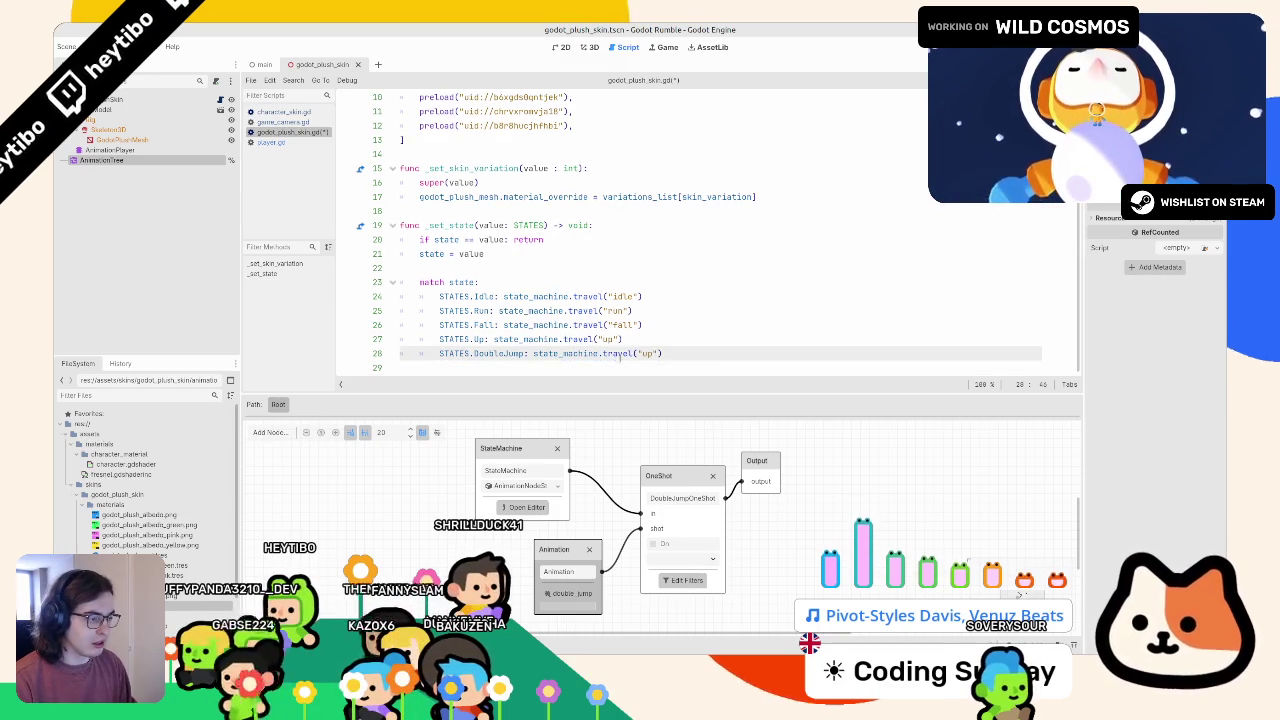
text(set()
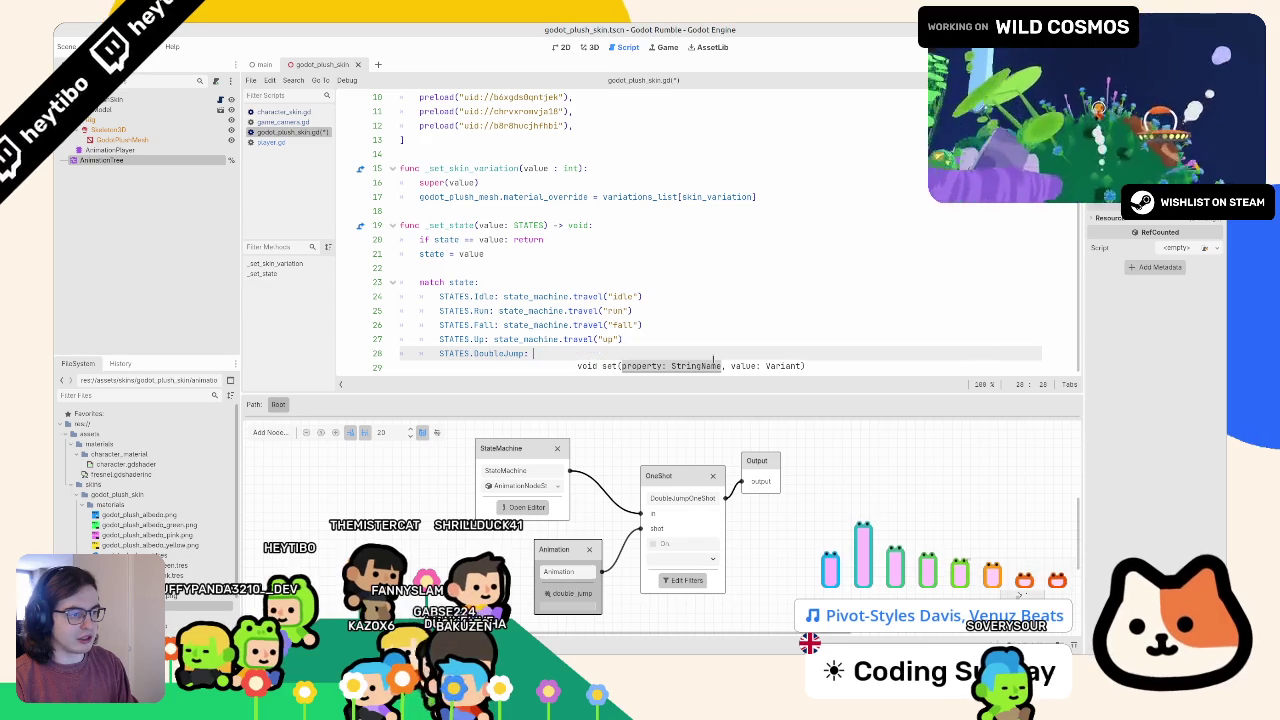
text(tion_tree.set_)
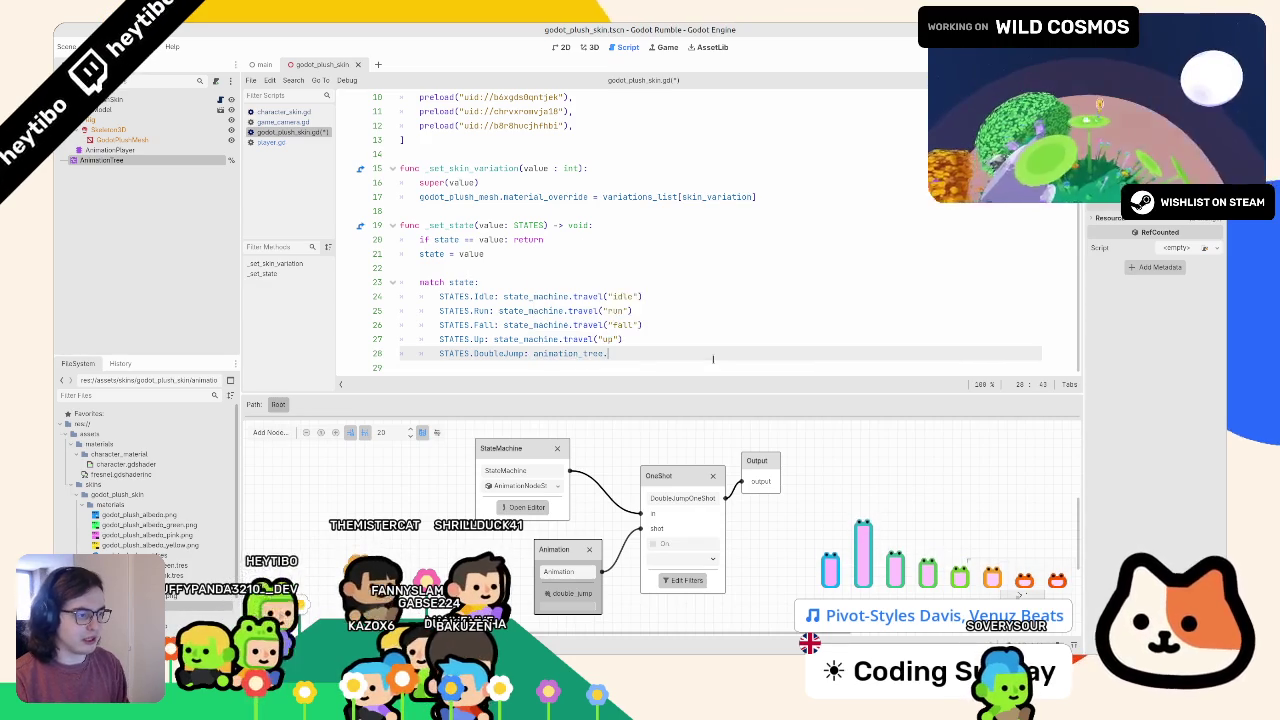
key(BackSpace)
text((")
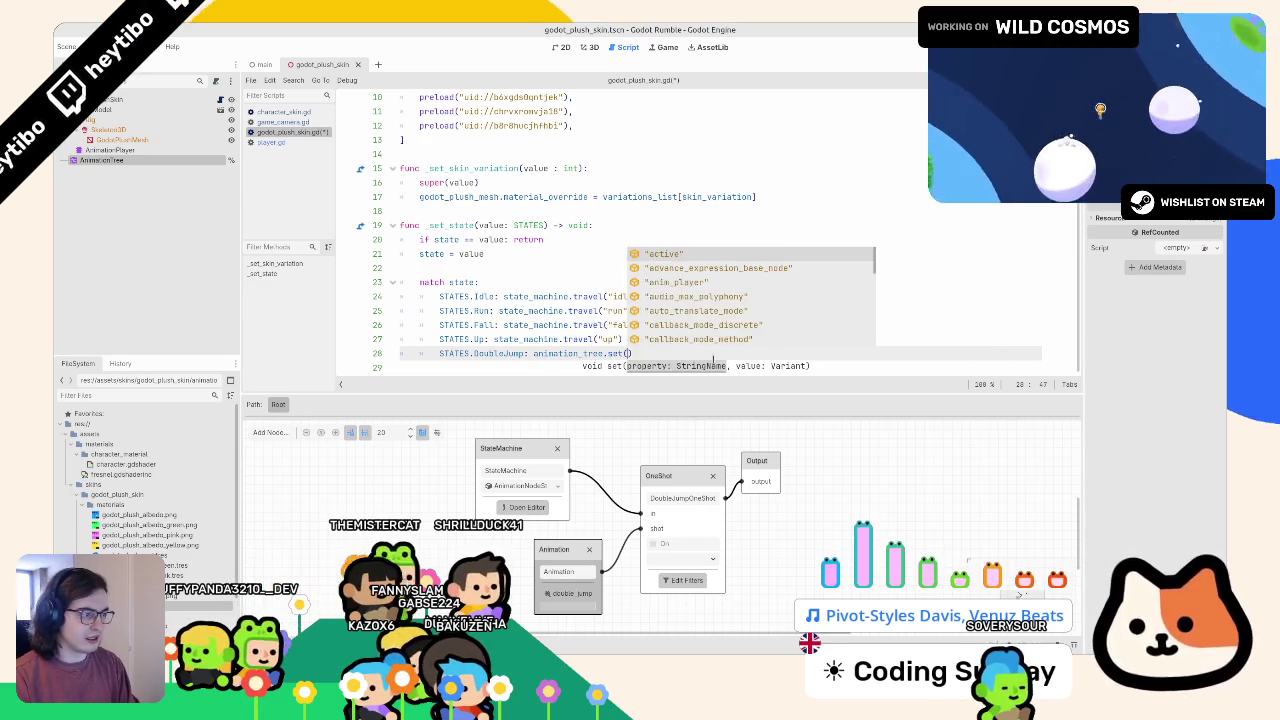
text(parameters/DoubleJumpOneShot/request", )
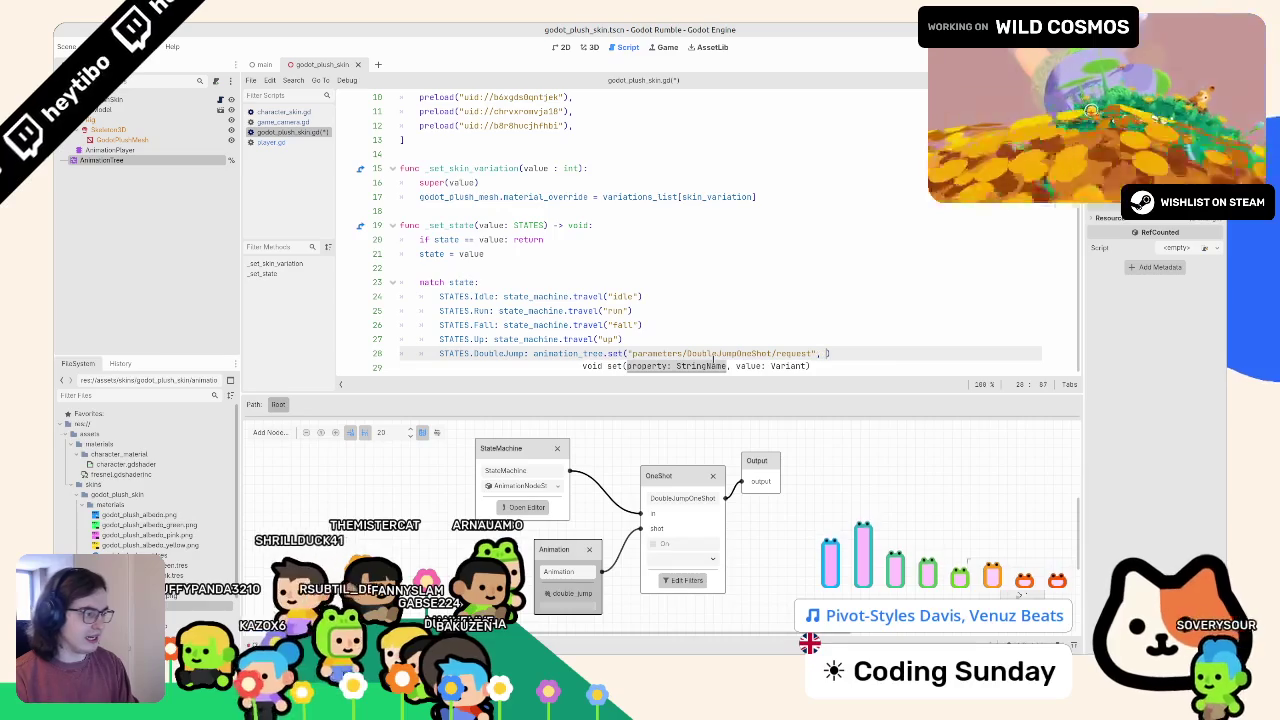
text(REQYEST)
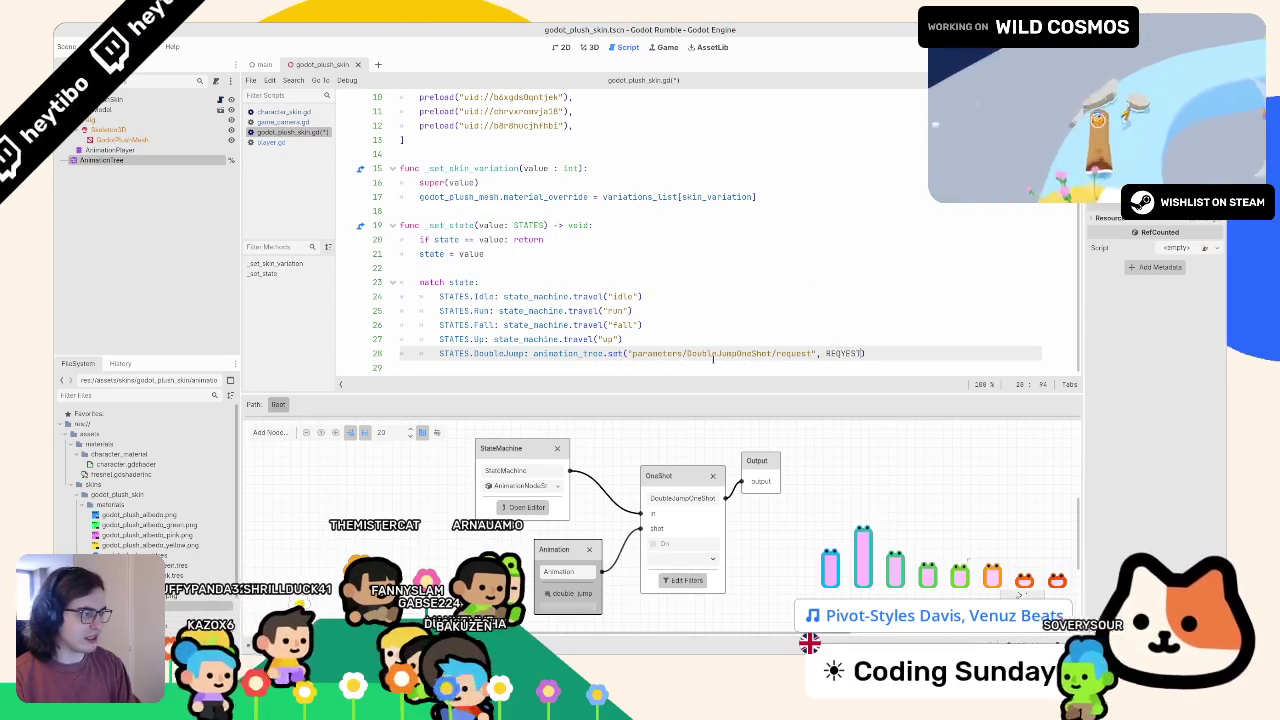
key(BackSpace)
key(BackSpace)
key(BackSpace)
text(ONESHO)
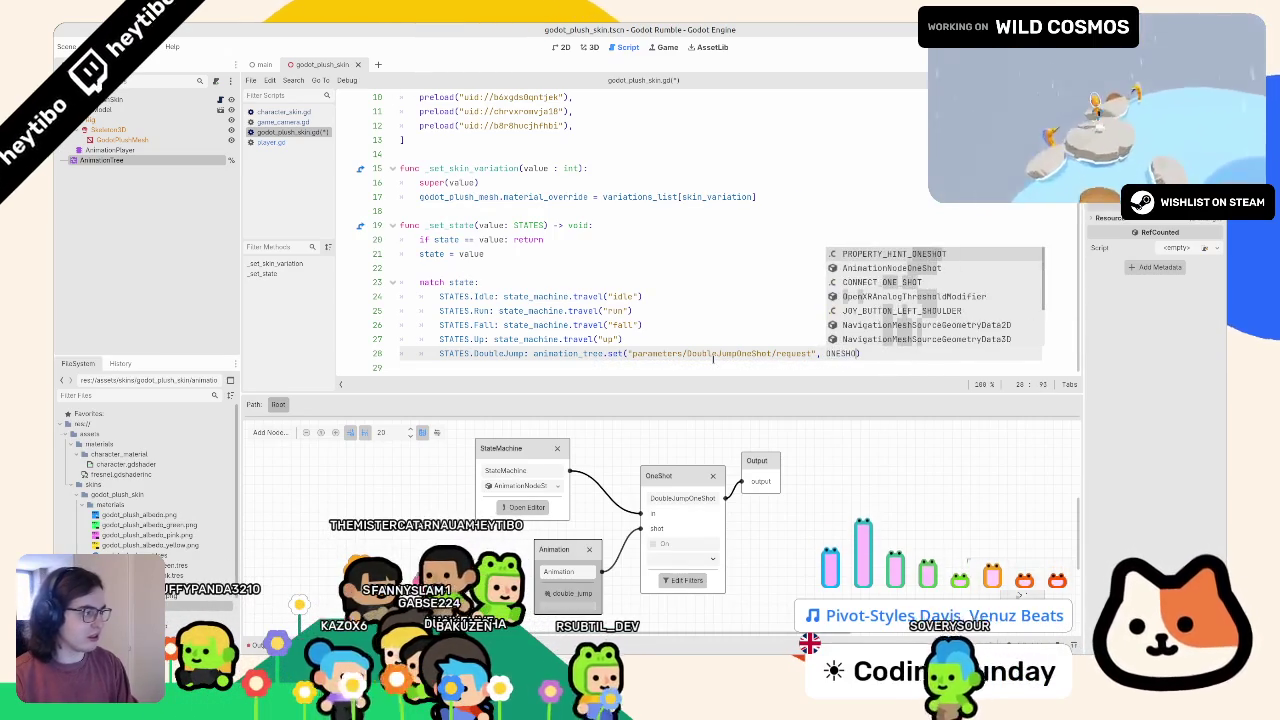
text(T)
key(Down)
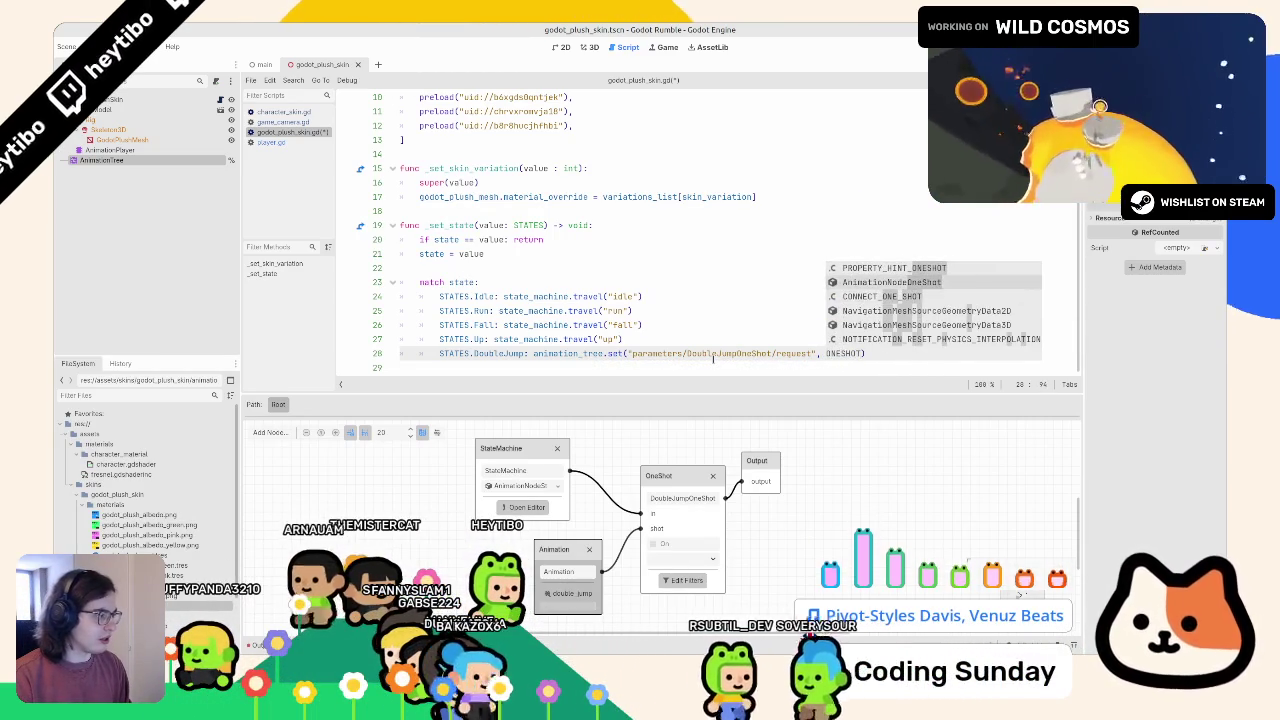
key(Return)
text(.)
key(Down)
key(Down)
key(Down)
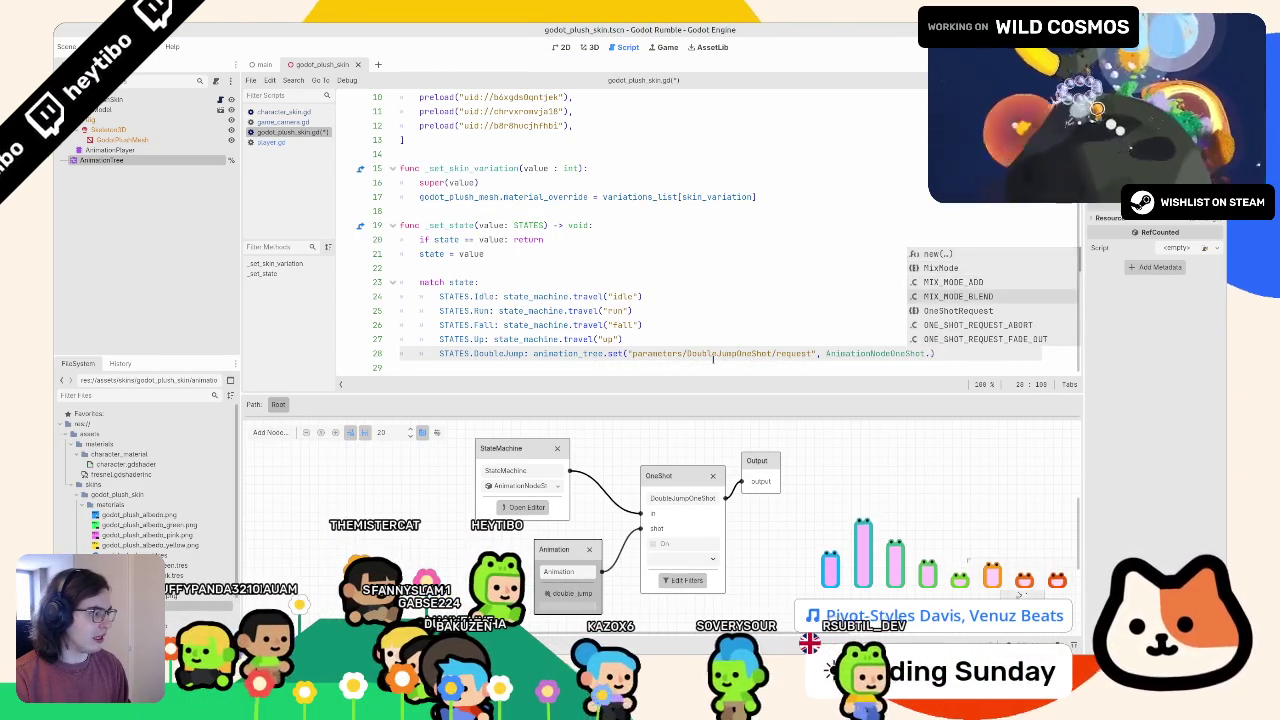
key(Down)
key(Down)
key(Down)
key(Return)
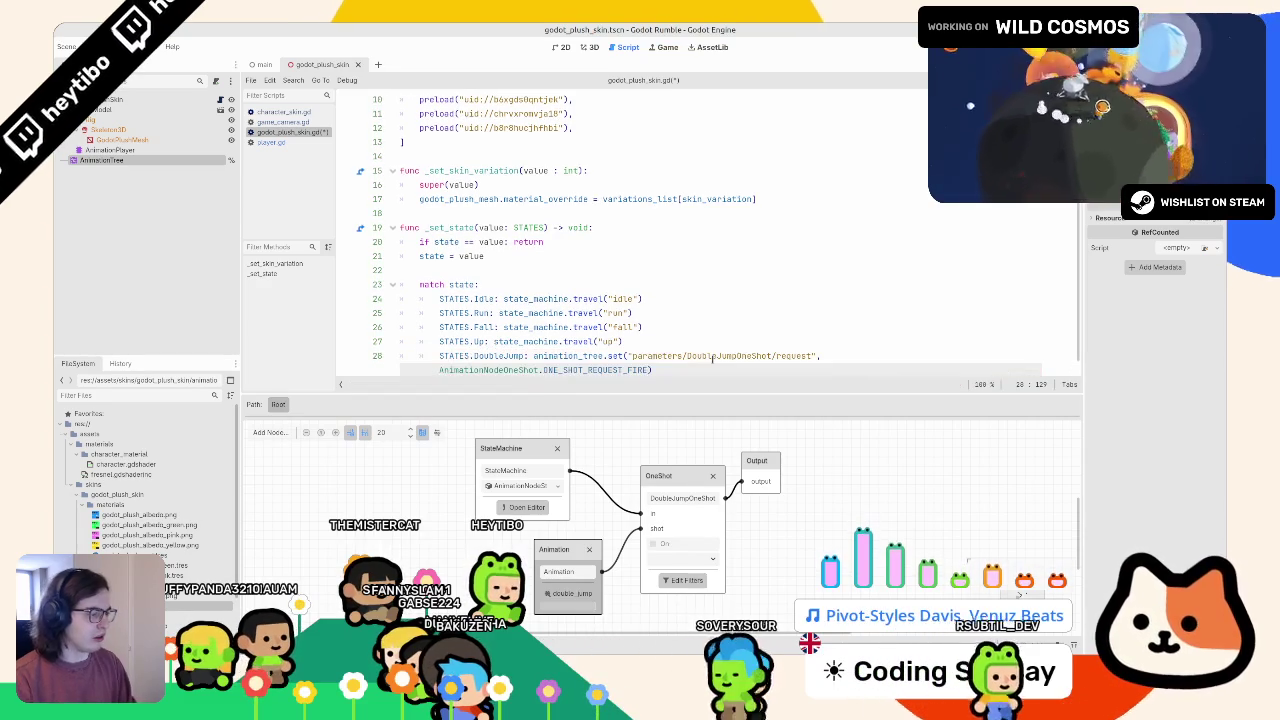
- Finalize the argument as ONE_SHOT_REQUEST_FIRE and re-complete the request path segment
key(BackSpace)
key(BackSpace)
key(BackSpace)
text(R)
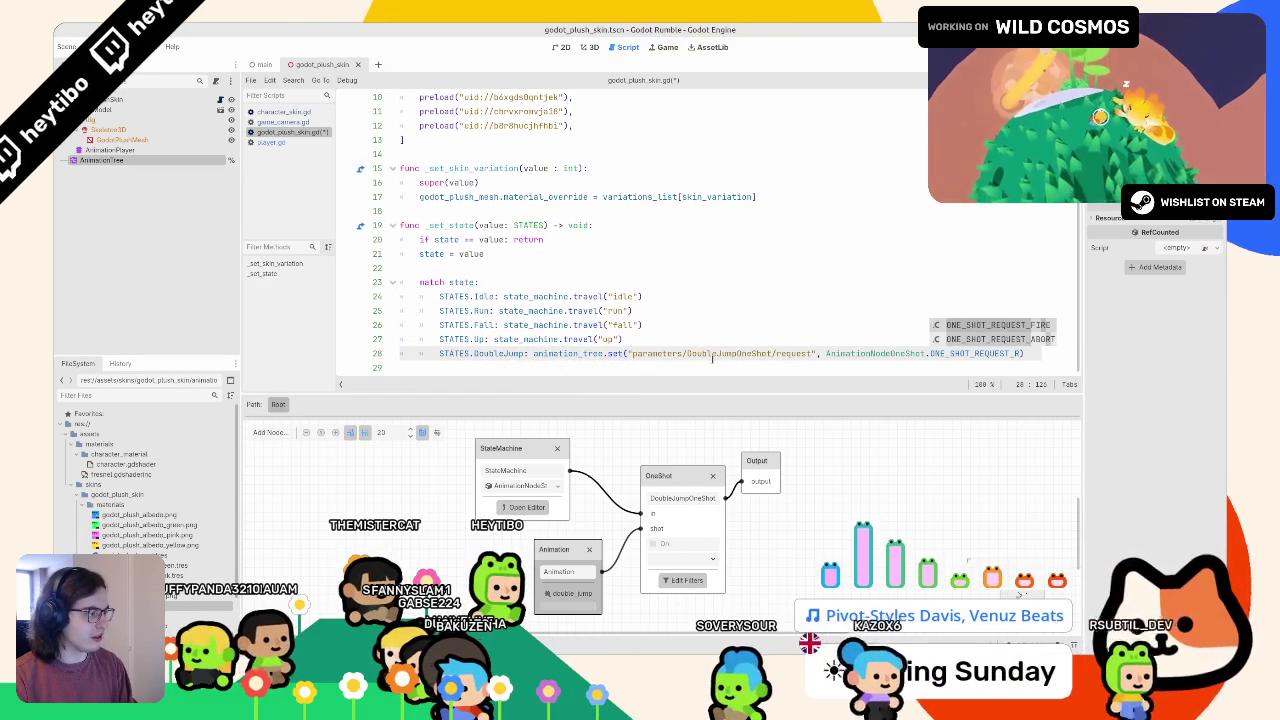
key(BackSpace)
key(BackSpace)
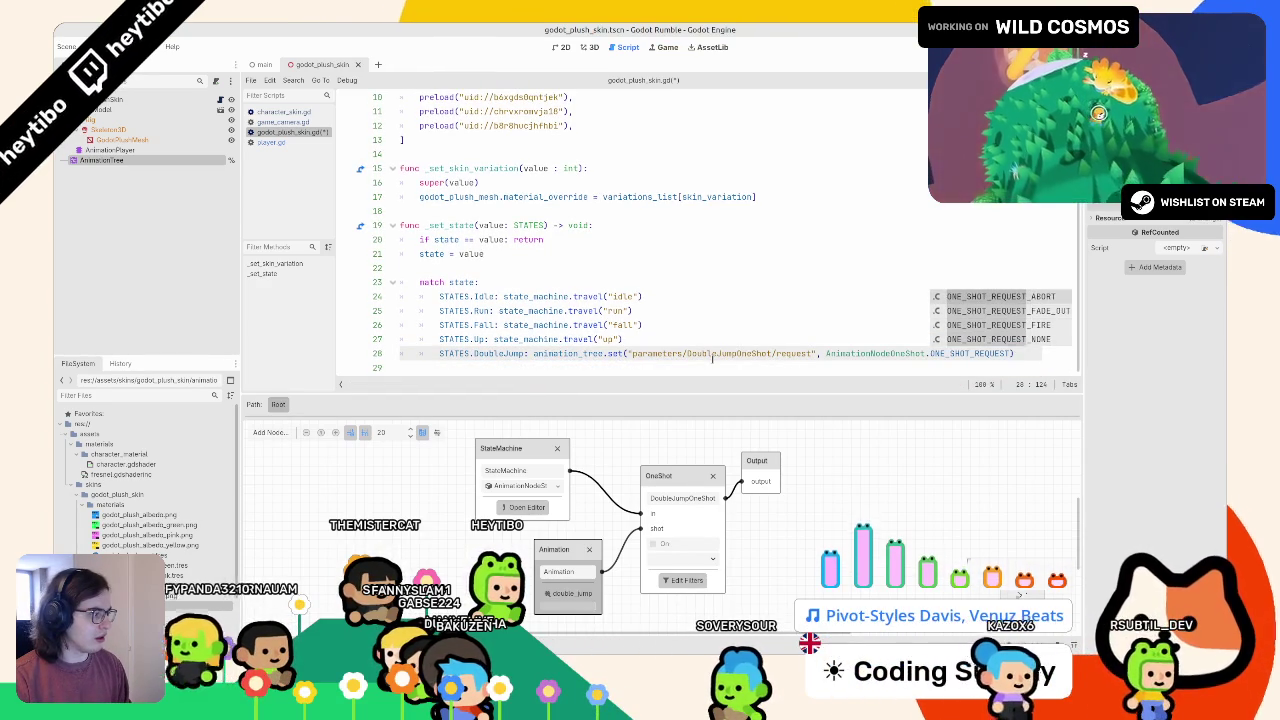
key(Down)
key(Down)
key(Return)
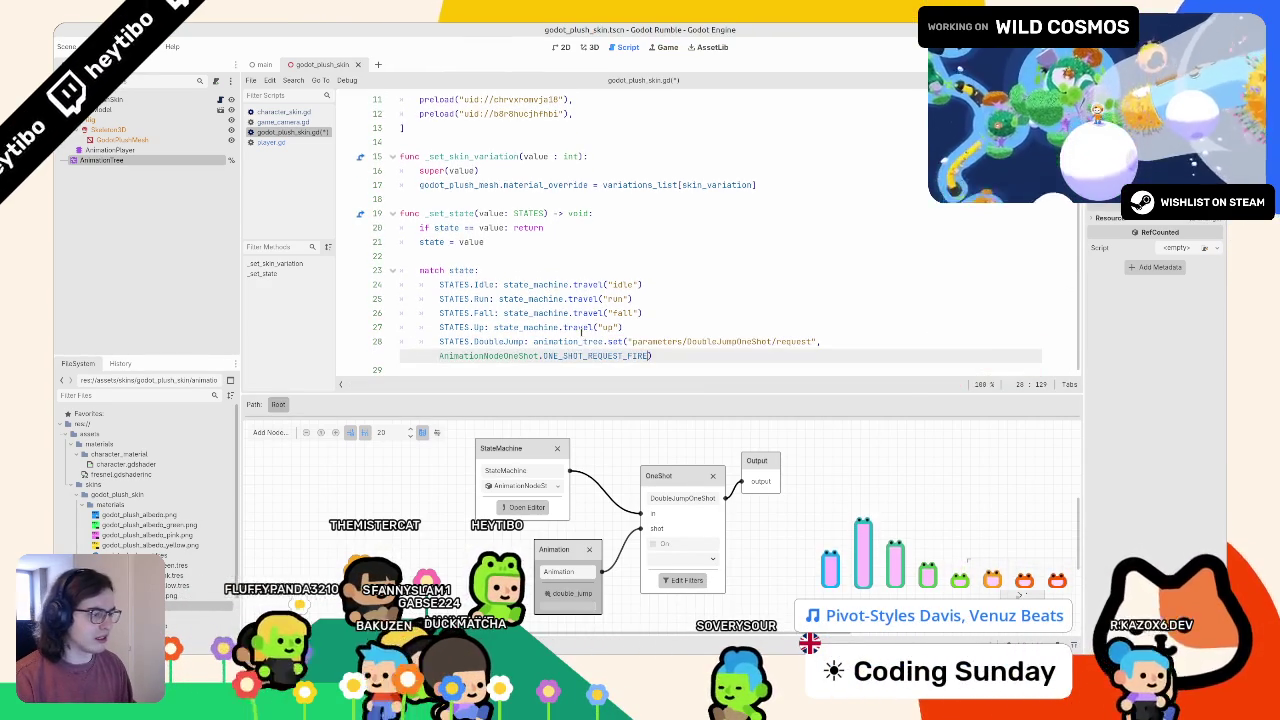
double_click(790, 341)
key(BackSpace)
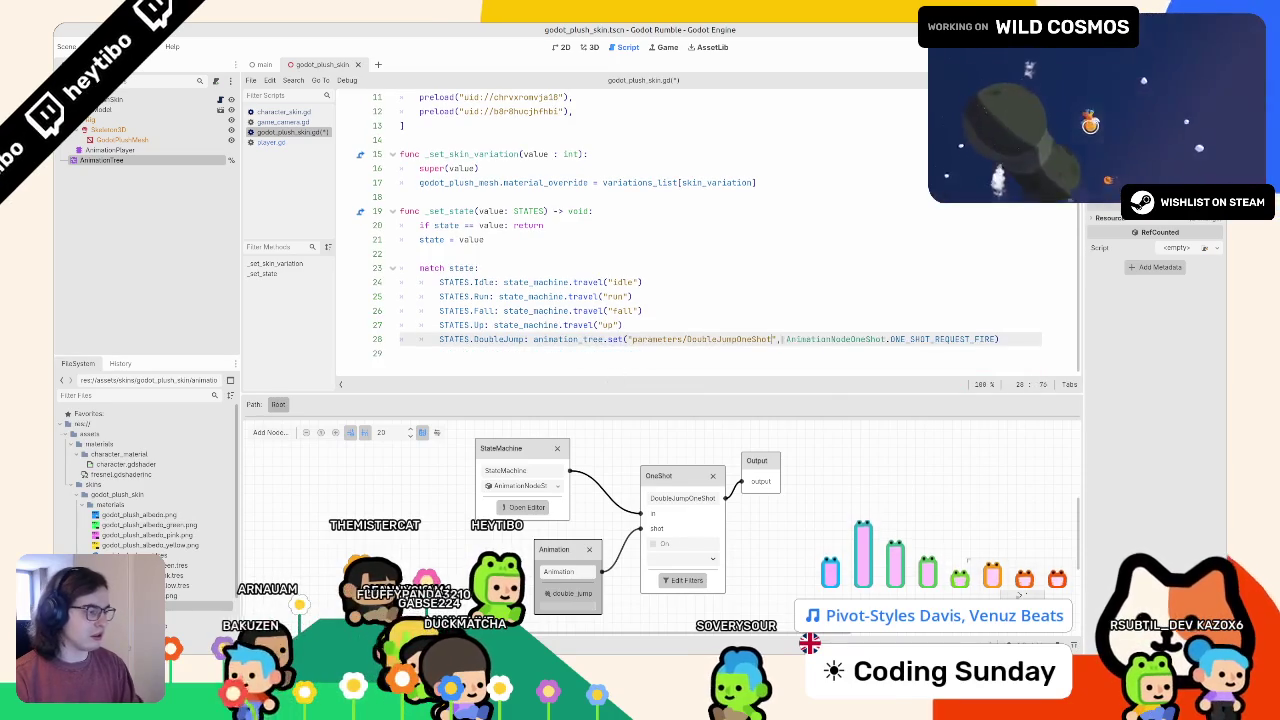
text(/)
key(Down)
key(Down)
key(Return)
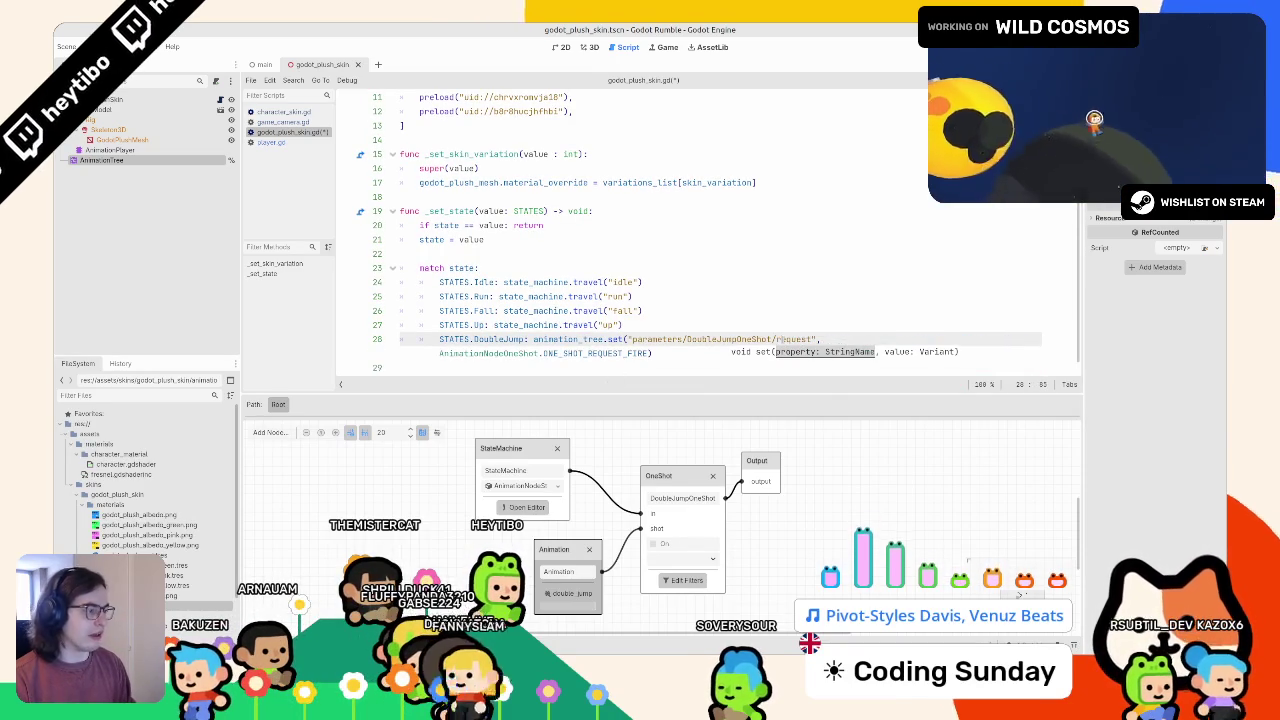
click(720, 327)
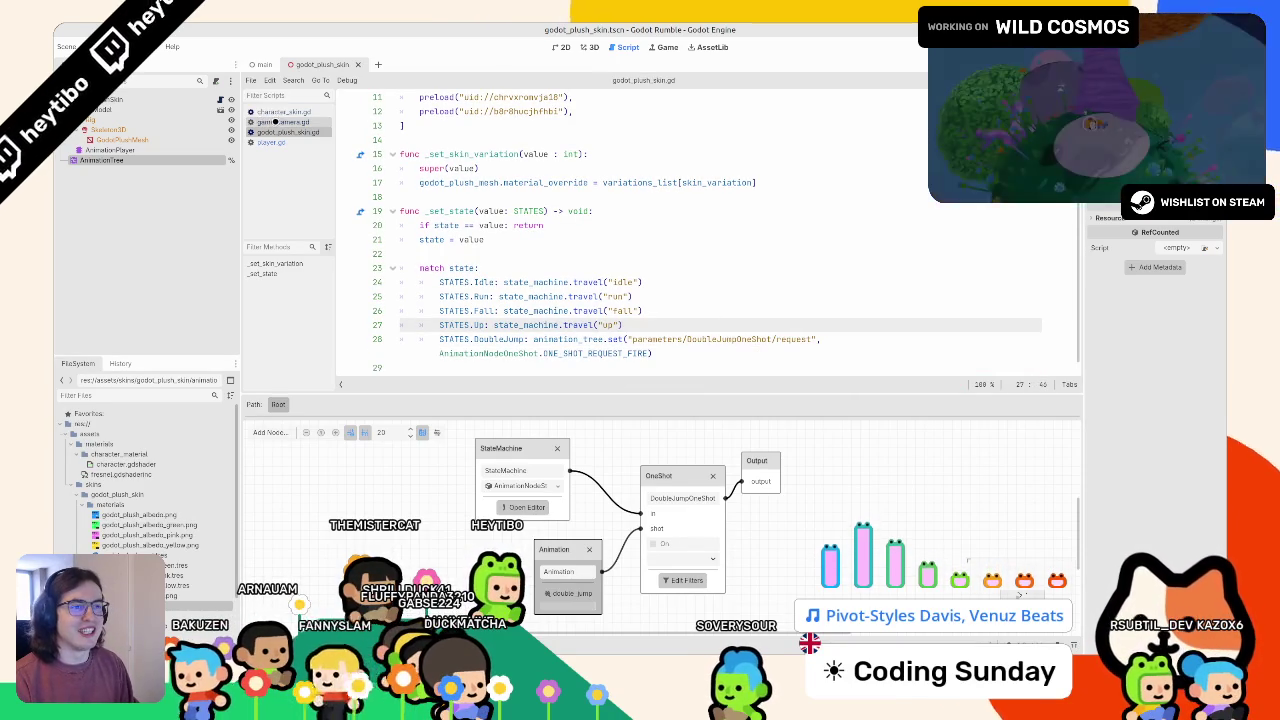
- In player.gd, add a blank line after velocity.y = jump_velocity in the double-jump branch
click(270, 142)
scroll(575, 279, down, 5)
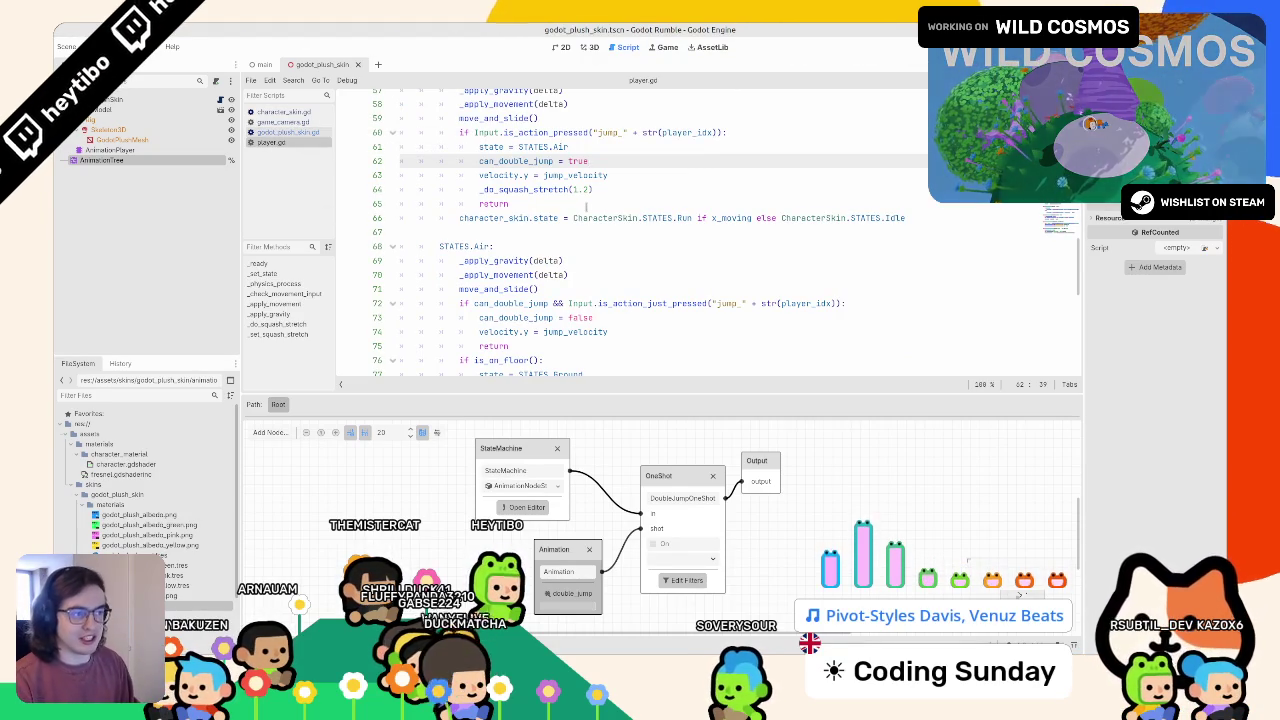
click(770, 133)
scroll(770, 133, down, 5)
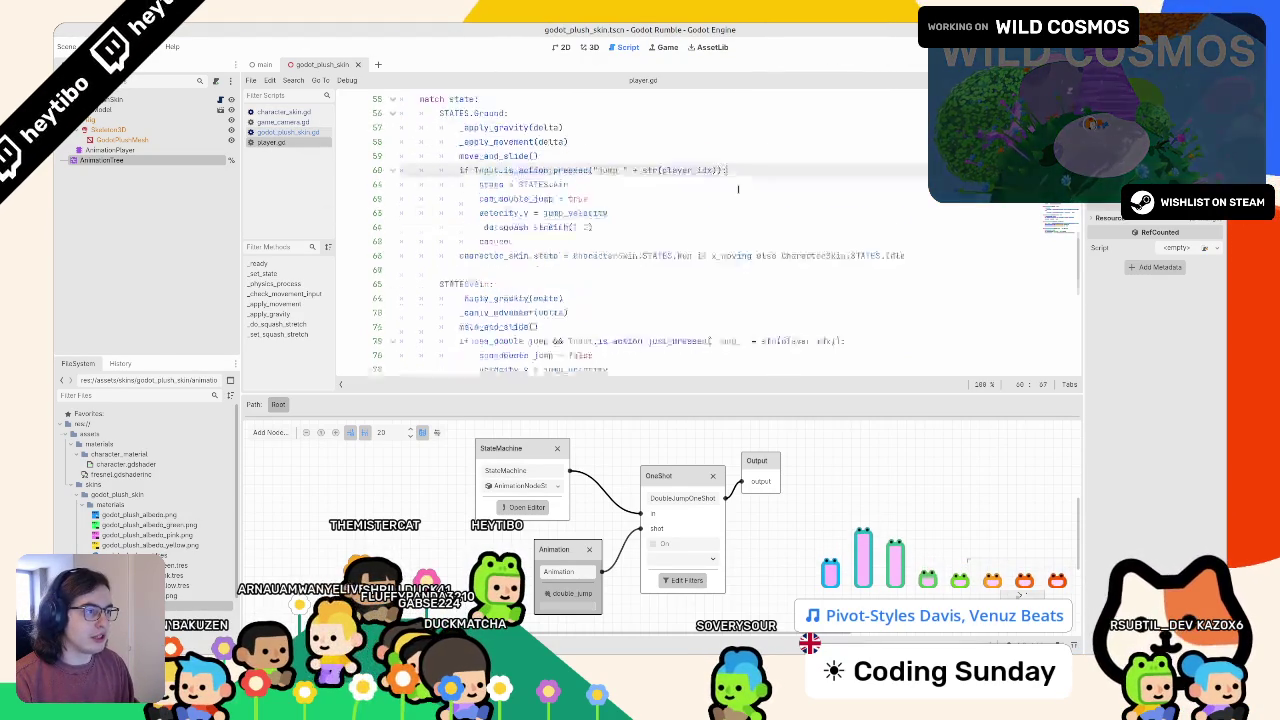
scroll(755, 193, up, 2)
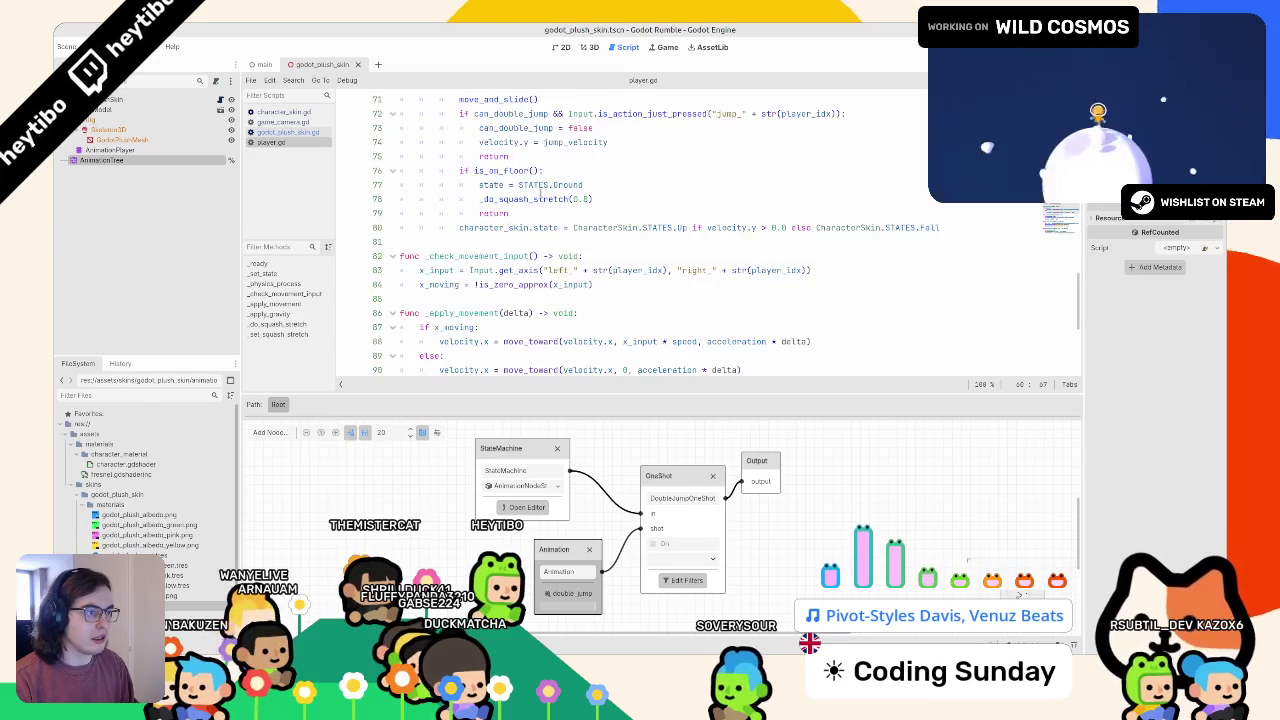
click(860, 156)
click(659, 184)
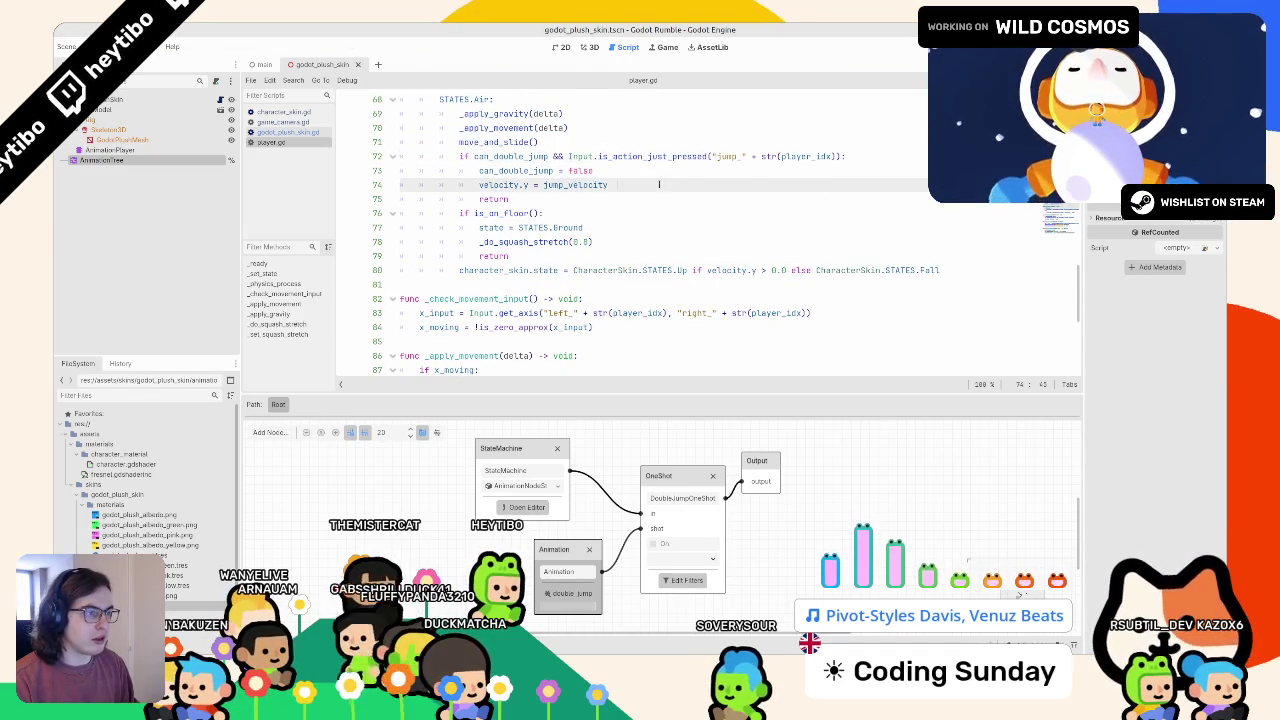
key(Return)
text(character_skin)
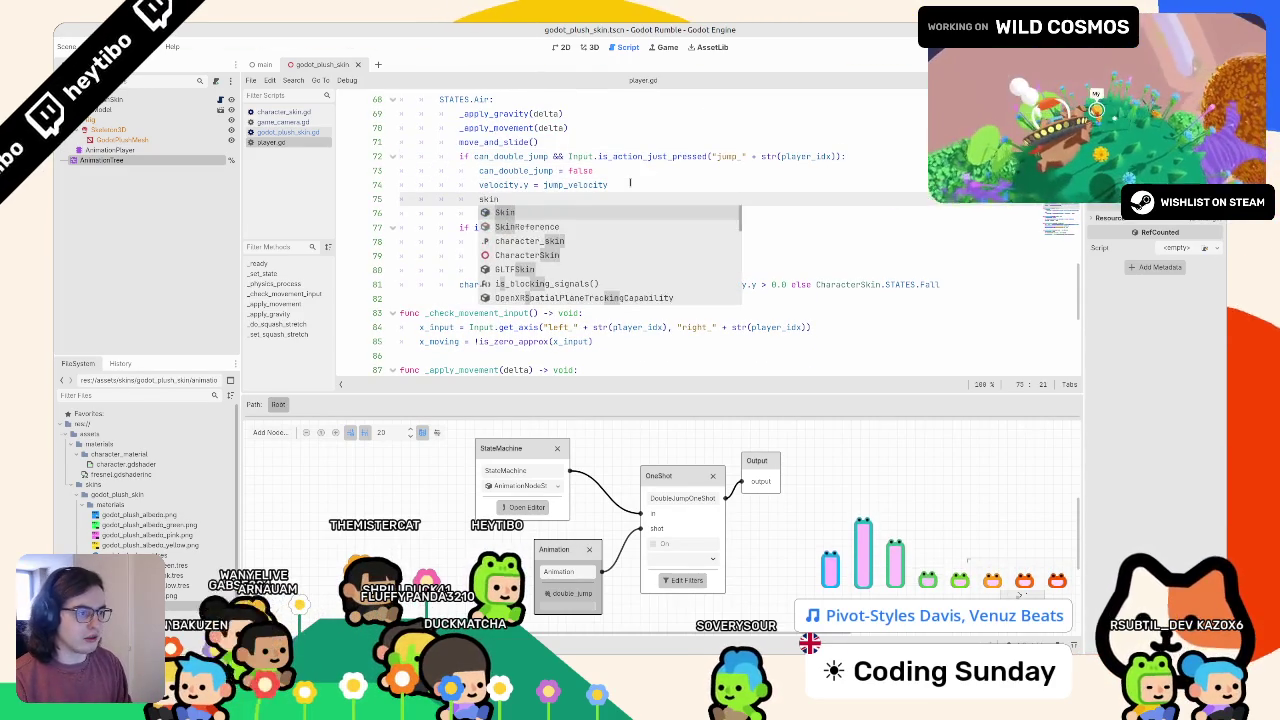
text(.double)
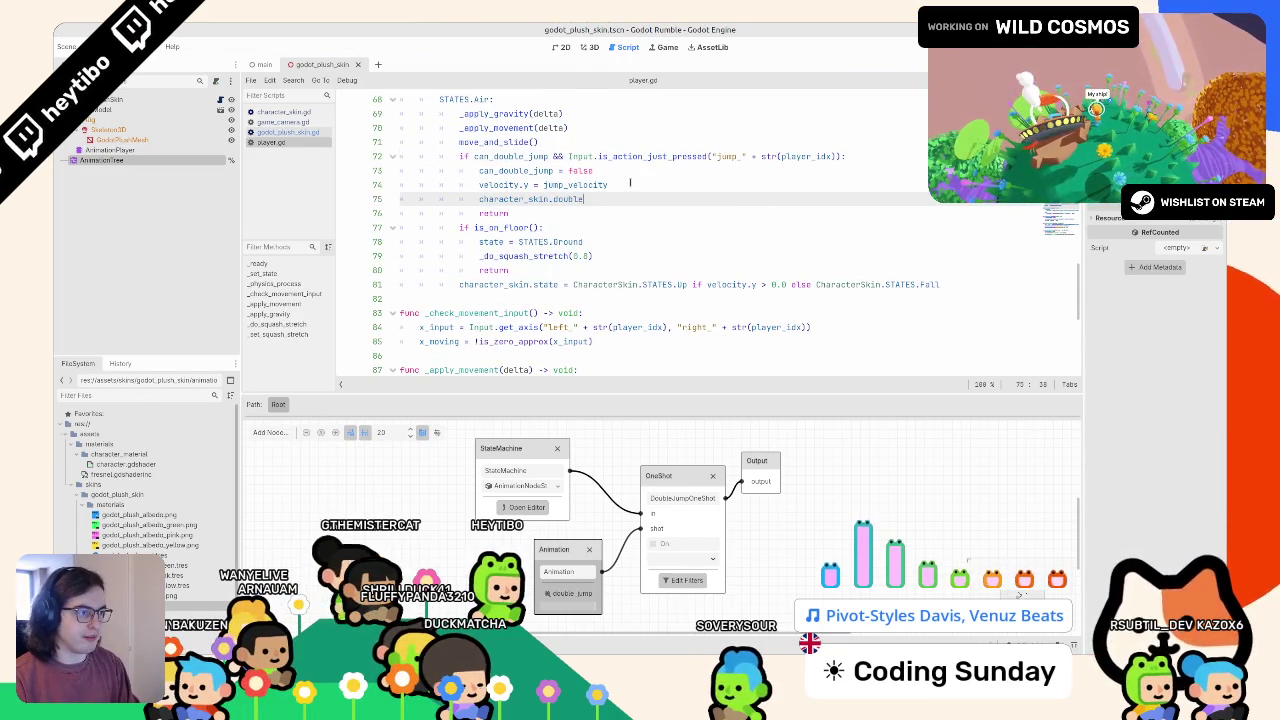
key(BackSpace)
key(BackSpace)
key(BackSpace)
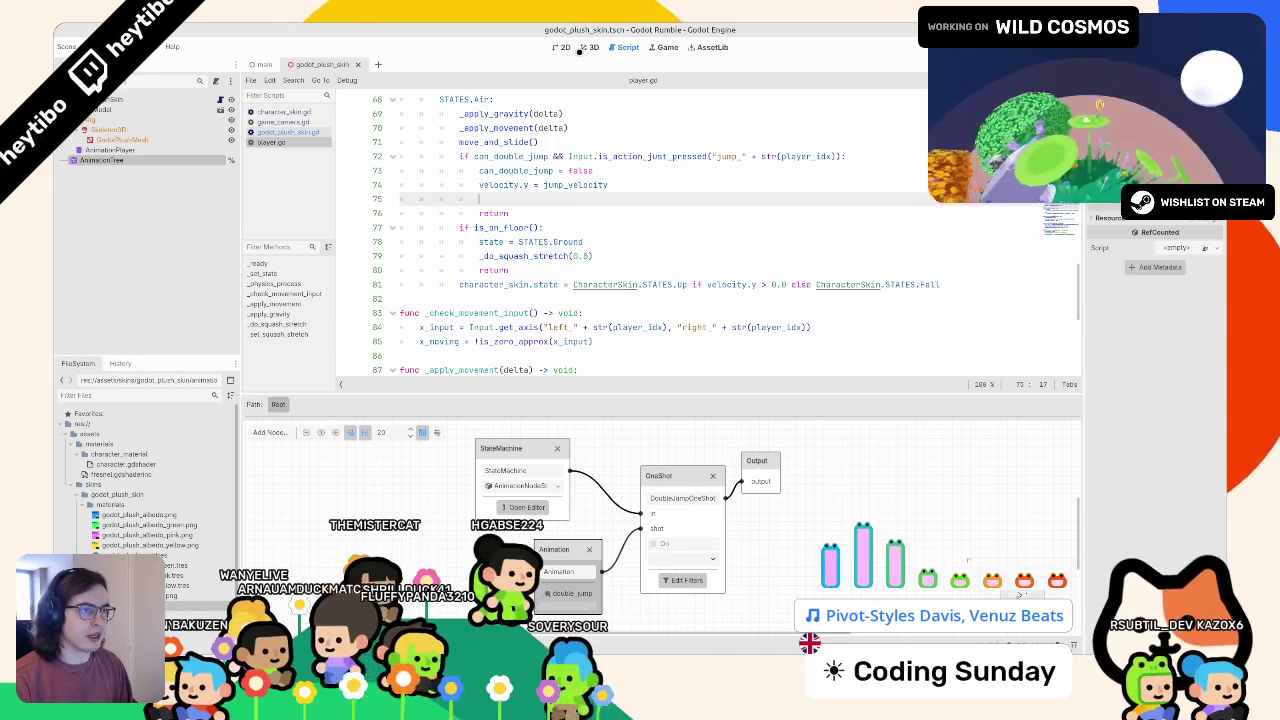
key(ctrl+F2)
- Delete the STATES.DoubleJump animation_tree.set case on line 28 and its leftover empty line
key(ctrl+F3)
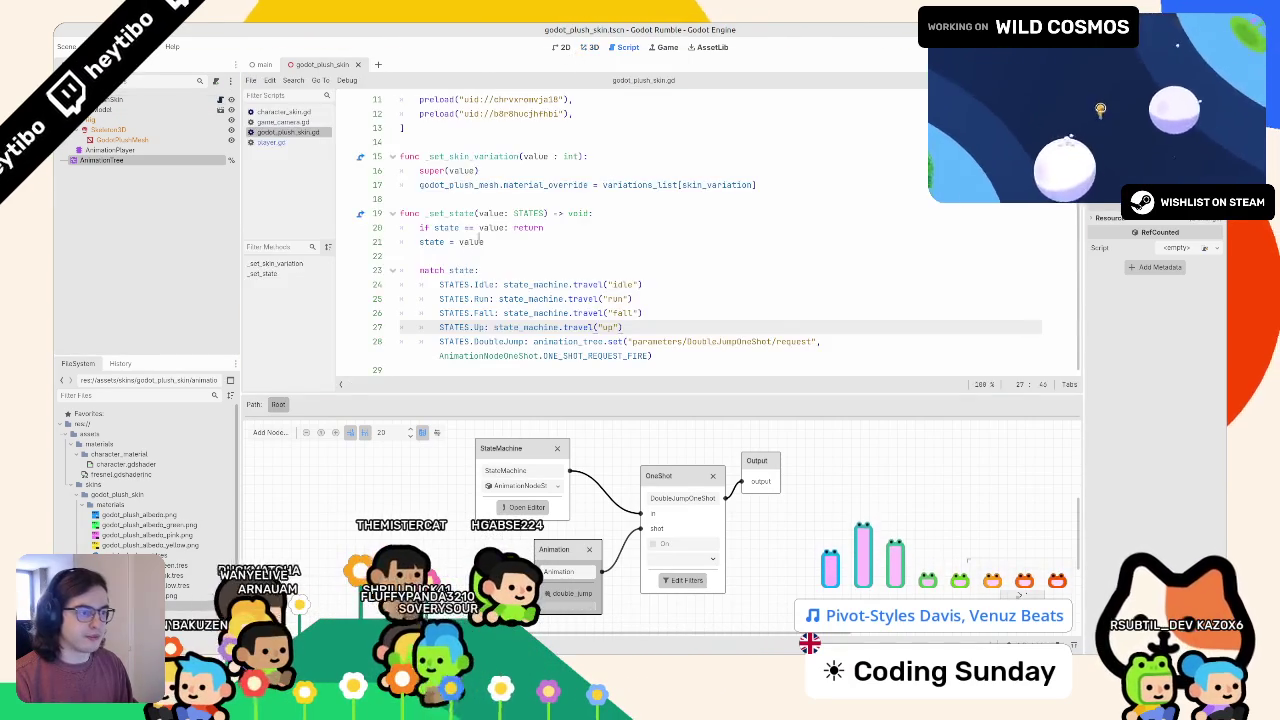
mouse_move(533, 341)
mouse_down()
mouse_move(608, 342)
mouse_move(600, 356)
mouse_move(817, 342)
mouse_up()
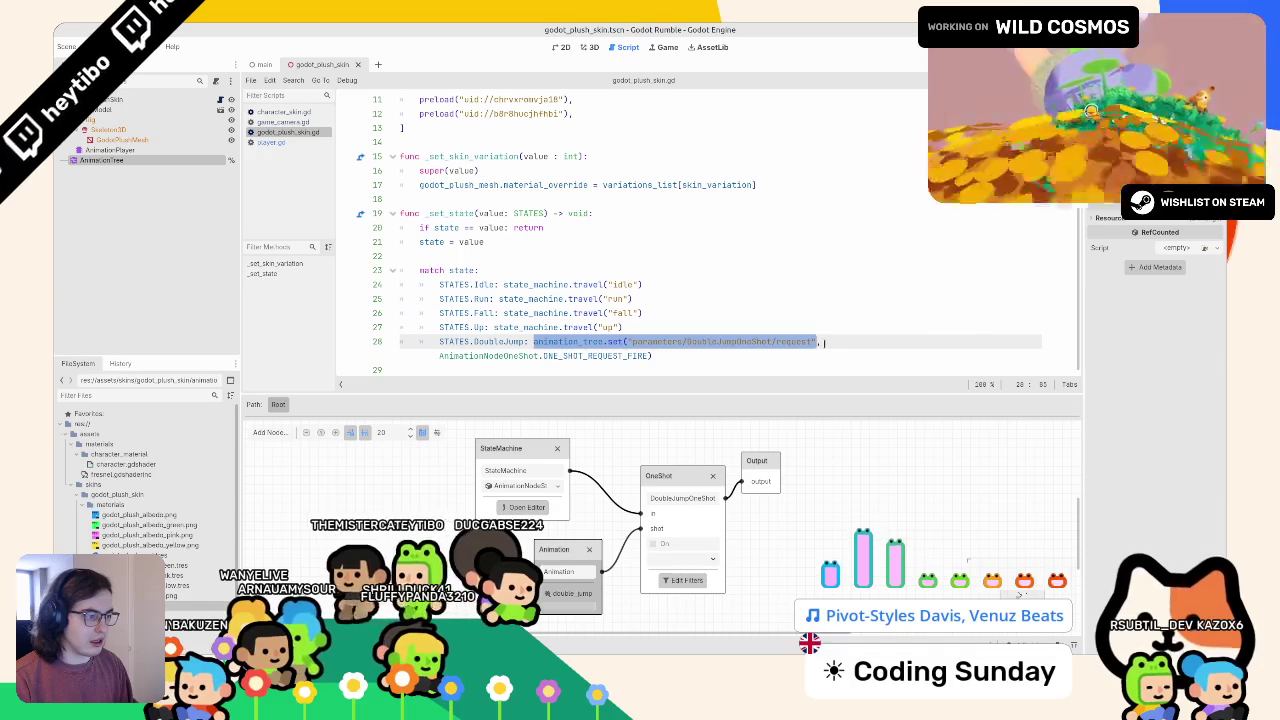
drag(533, 341, 729, 373)
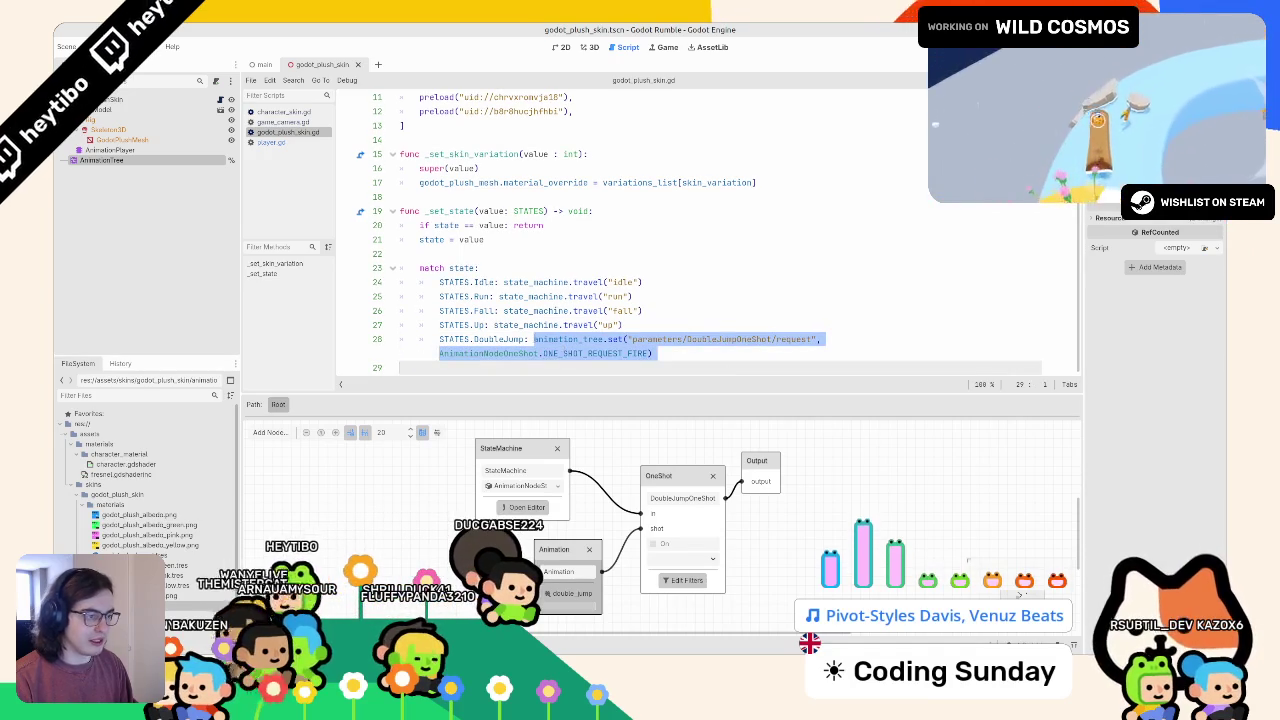
triple_click(597, 342)
key(BackSpace)
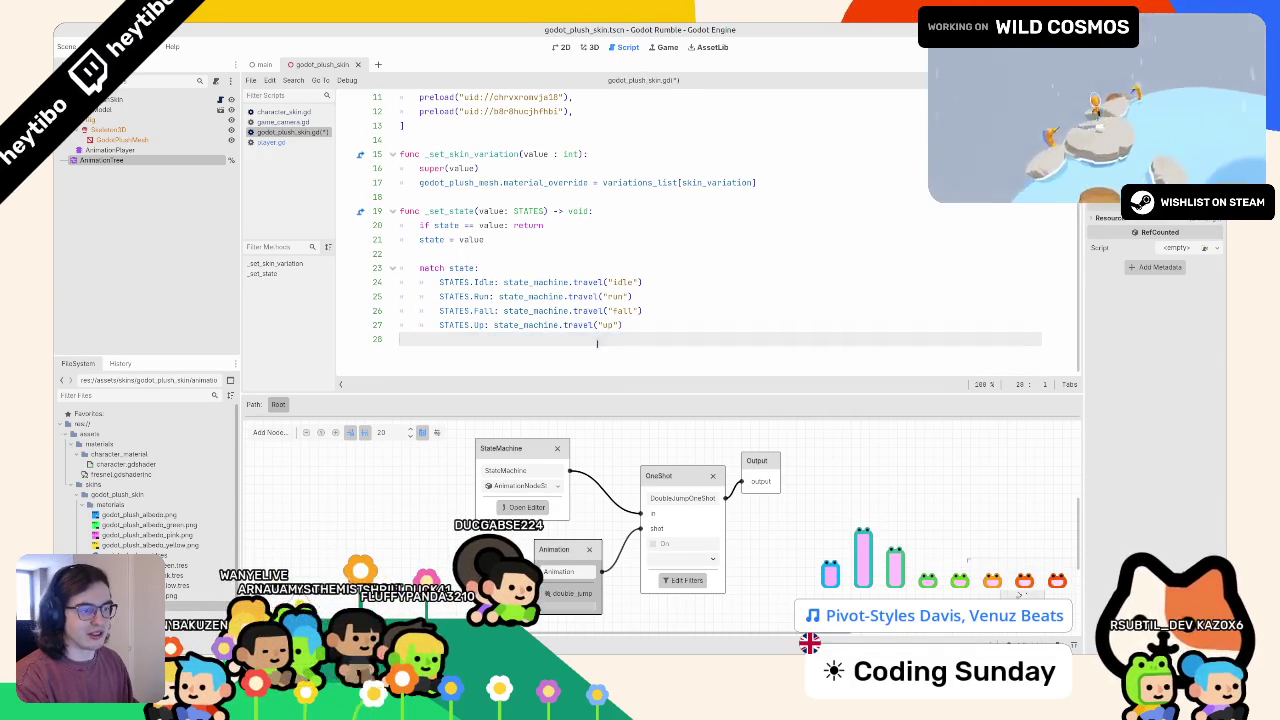
key(BackSpace)
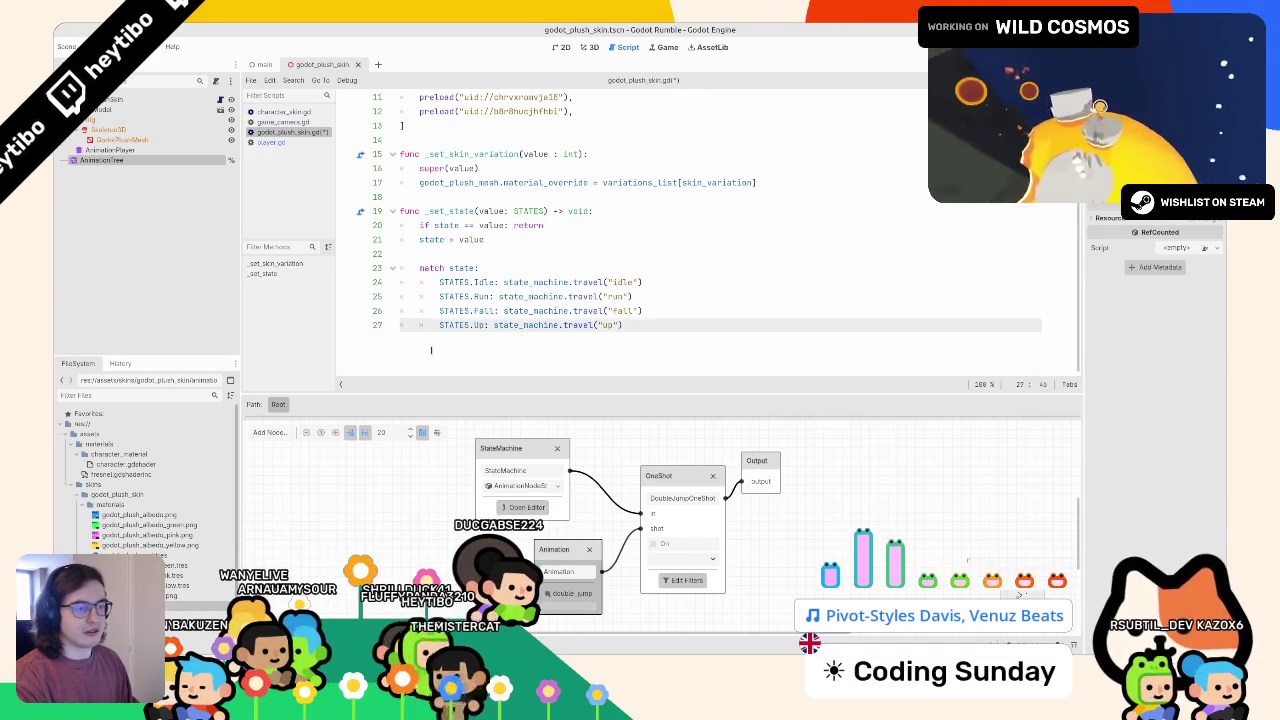
- Add a line after the last match case, start a double function, then undo it
triple_click(503, 360)
click(500, 360)
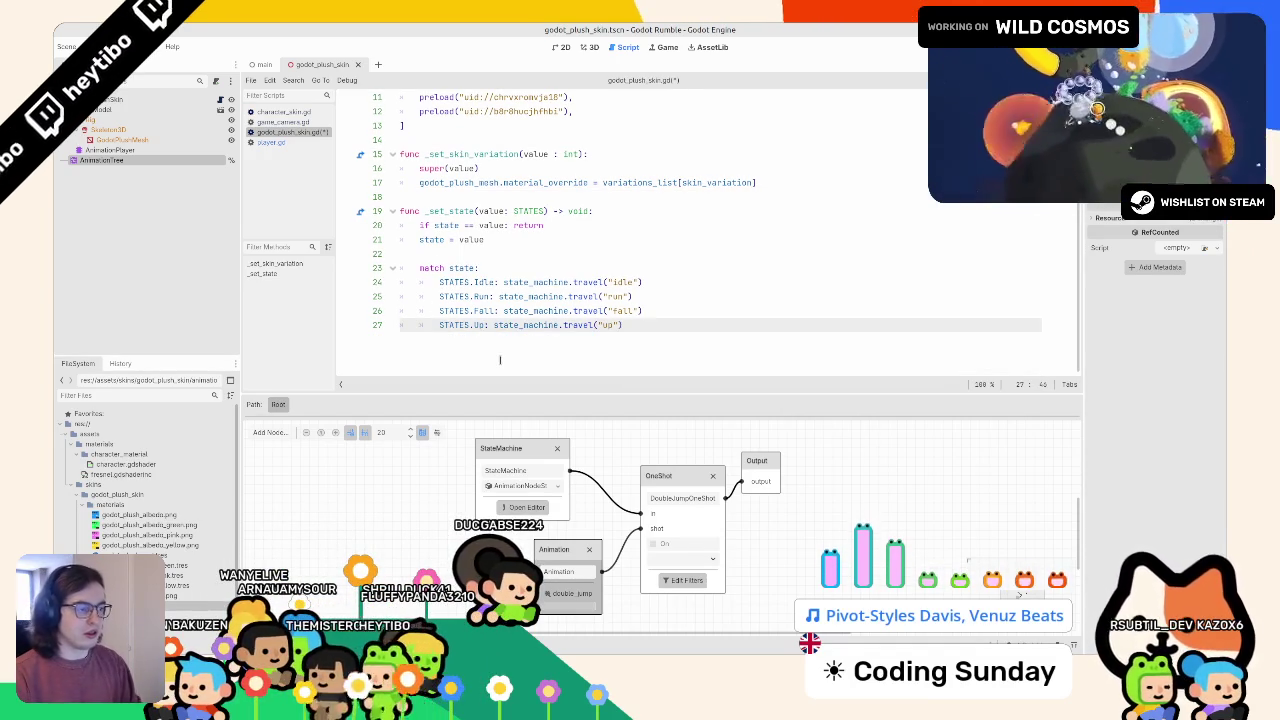
key(Return)
key(Return)
text(func _)
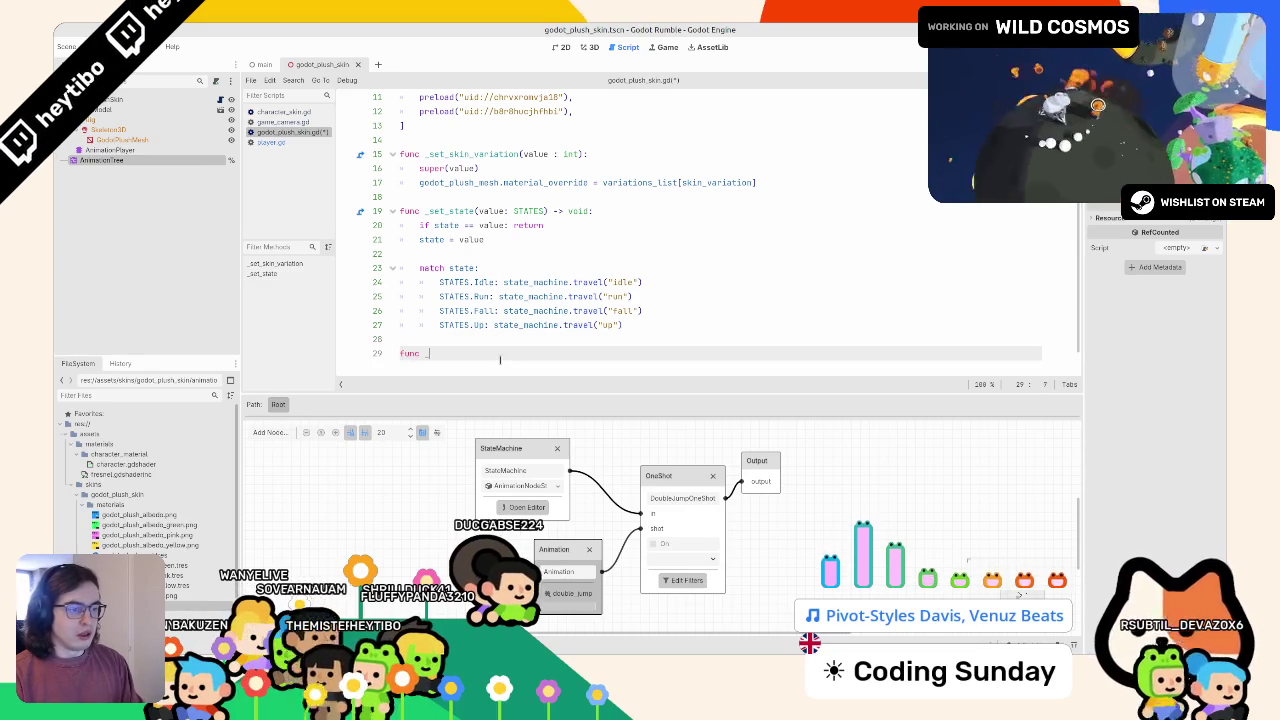
text(double)
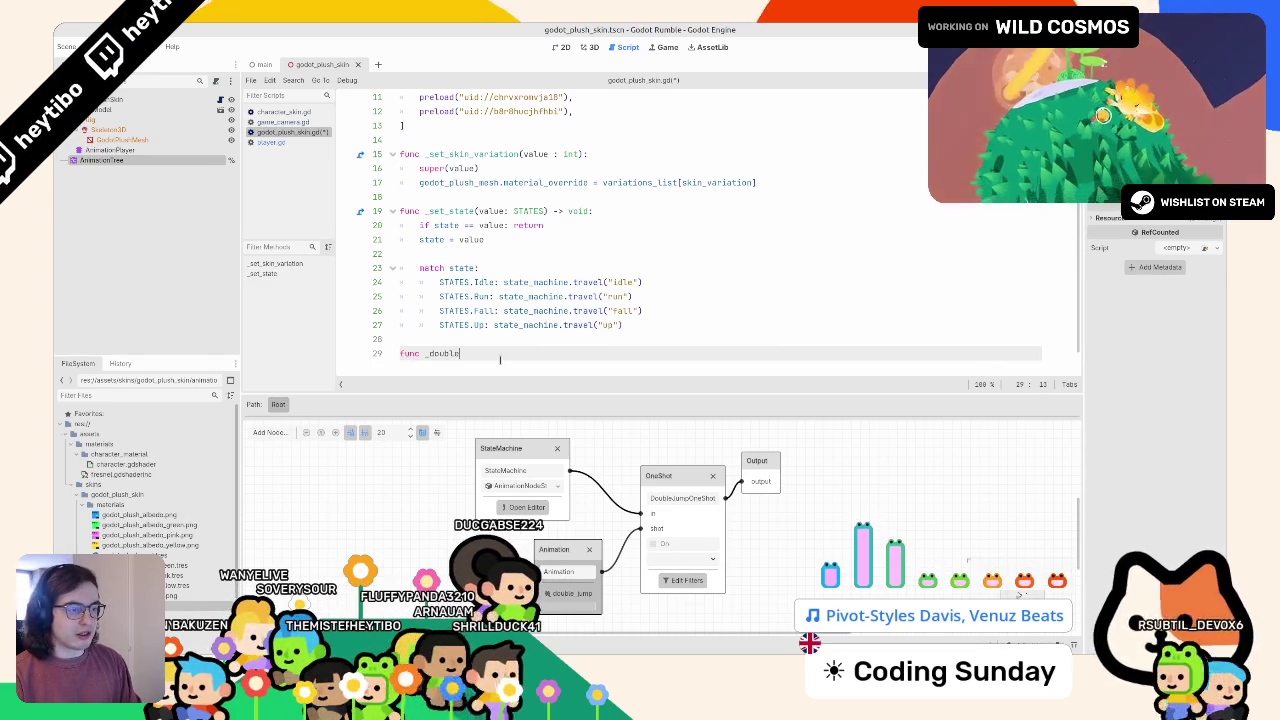
key(ctrl+z)
scroll(467, 106, up, 4)
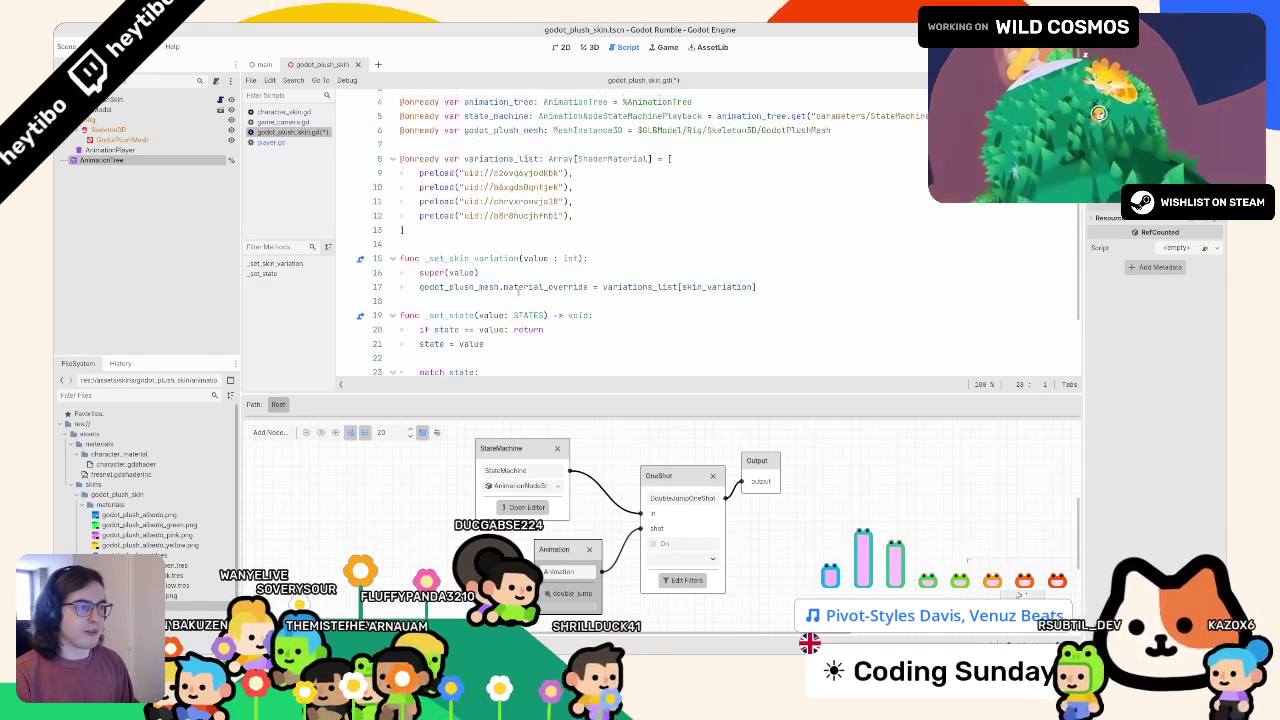
- Add an empty do_double_jump() -> void function with a pass body at the end of character_skin.gd
ctrl+click(470, 113)
click(471, 336)
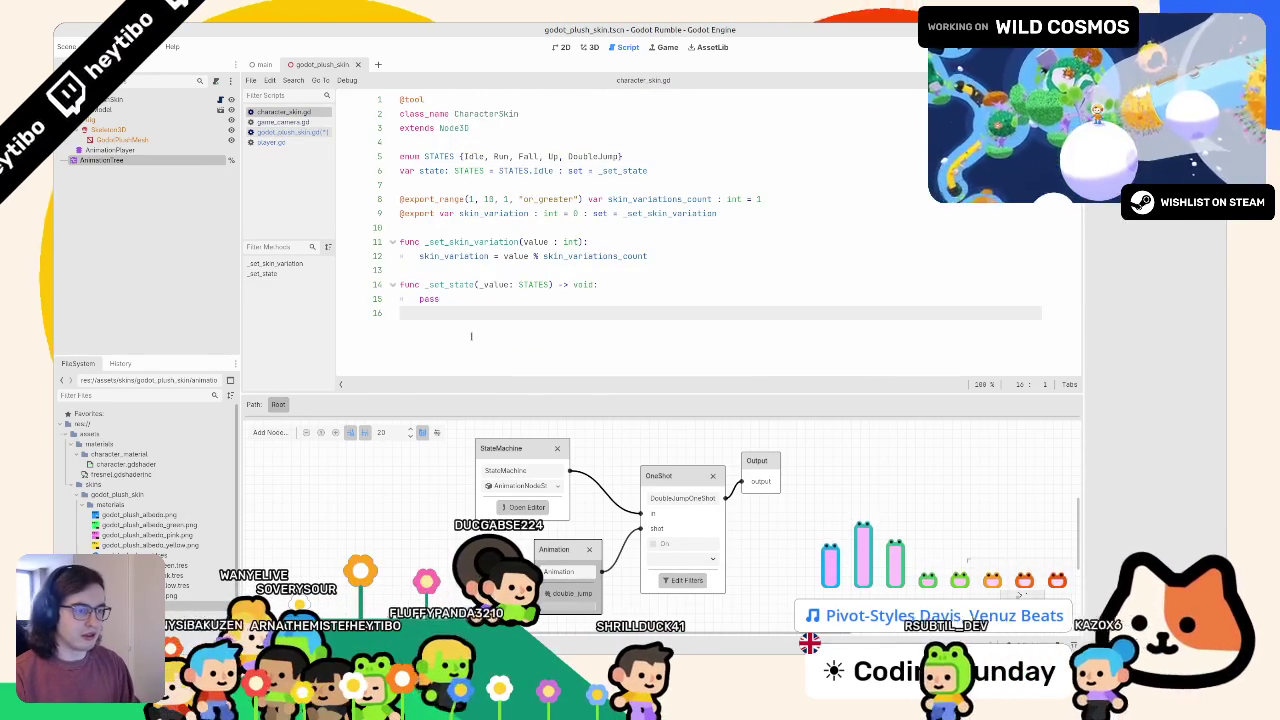
key(Return)
text(func _do_d)
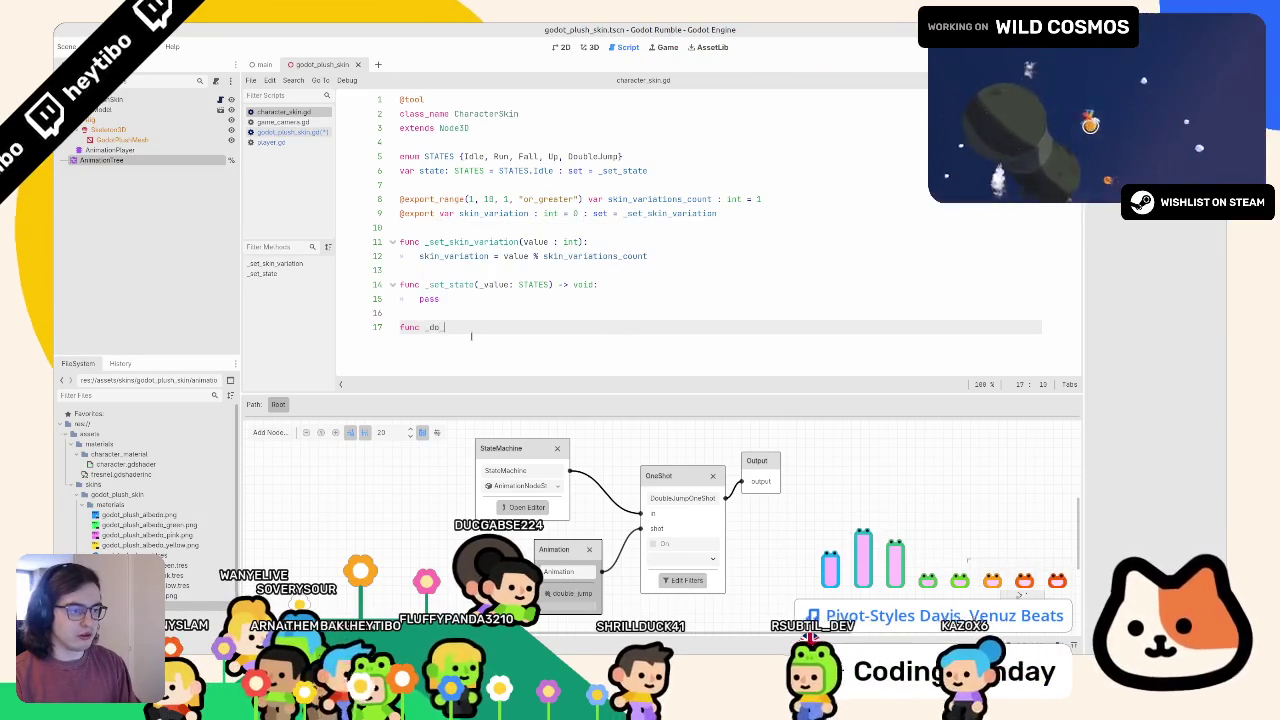
key(BackSpace)
key(BackSpace)
key(BackSpace)
text(do_doub)
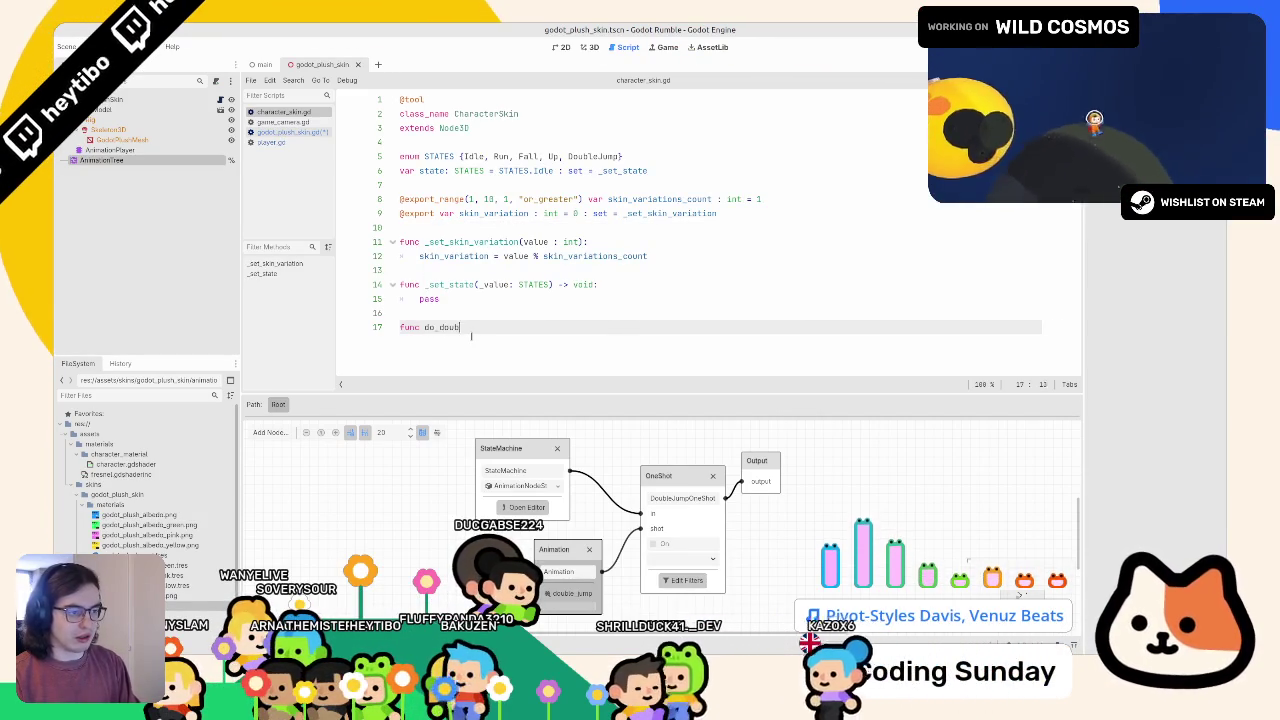
text(le_jump():)
key(Return)
key(ctrl+v)
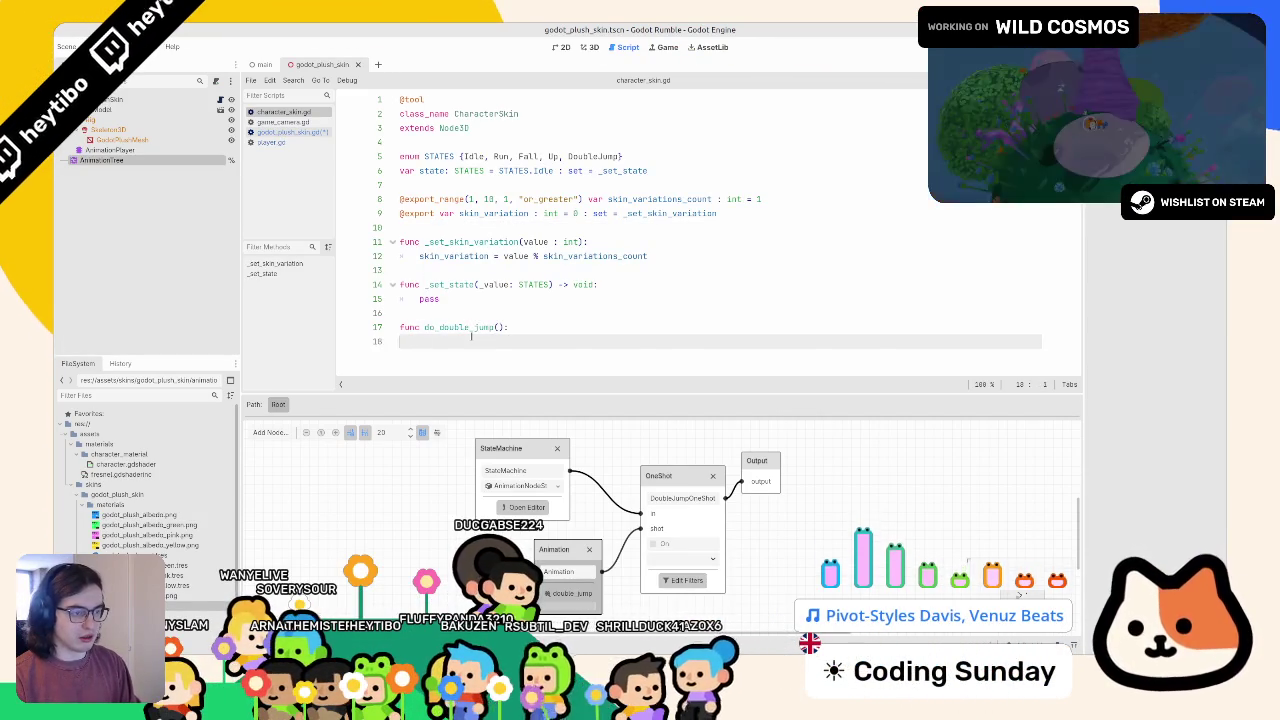
key(ctrl+z)
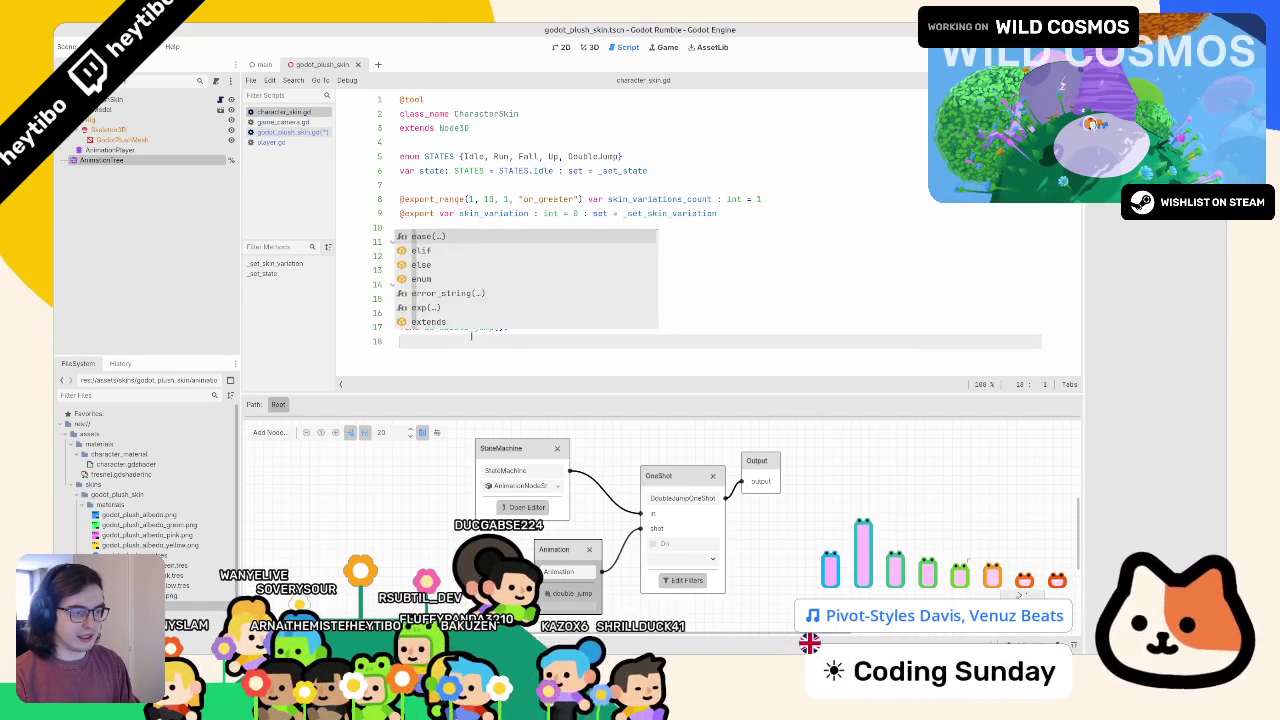
text(pas)
key(Up)
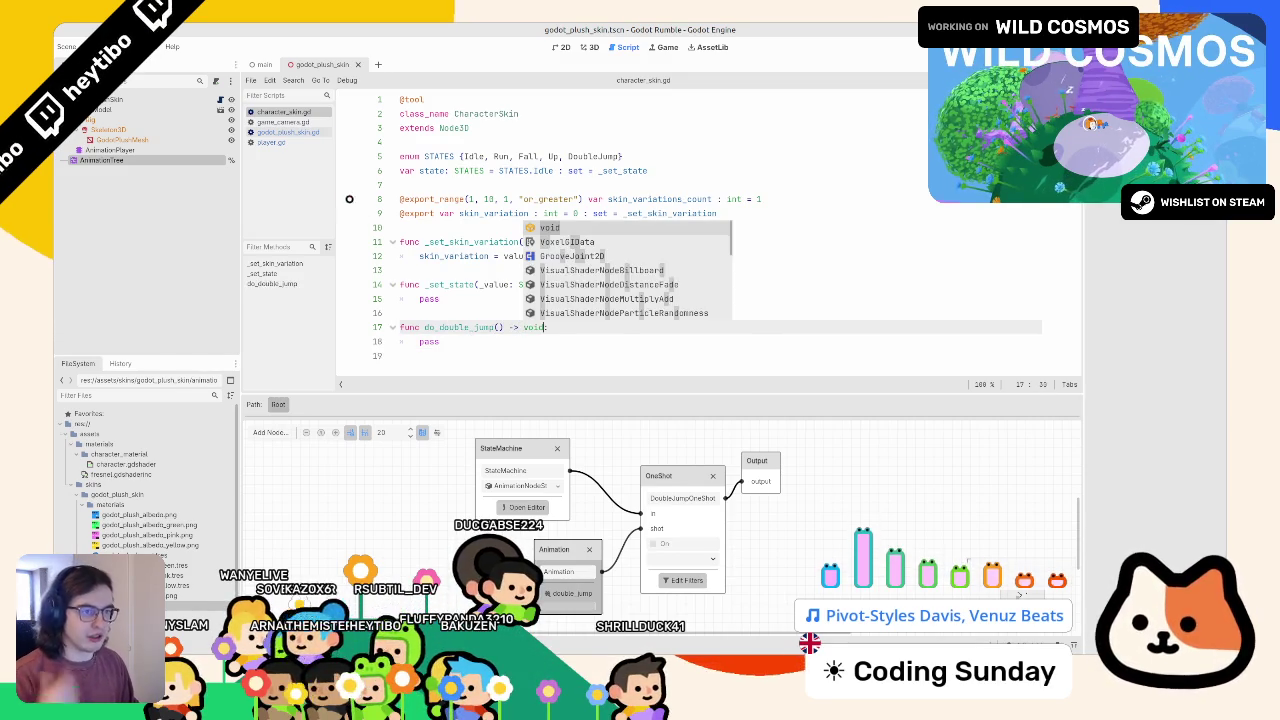
click(306, 131)
- Append do_double_jump() -> void to godot_plush_skin.gd, setting DoubleJumpOneShot's request to AnimationNodeOneShot fire
key(ctrl+End)
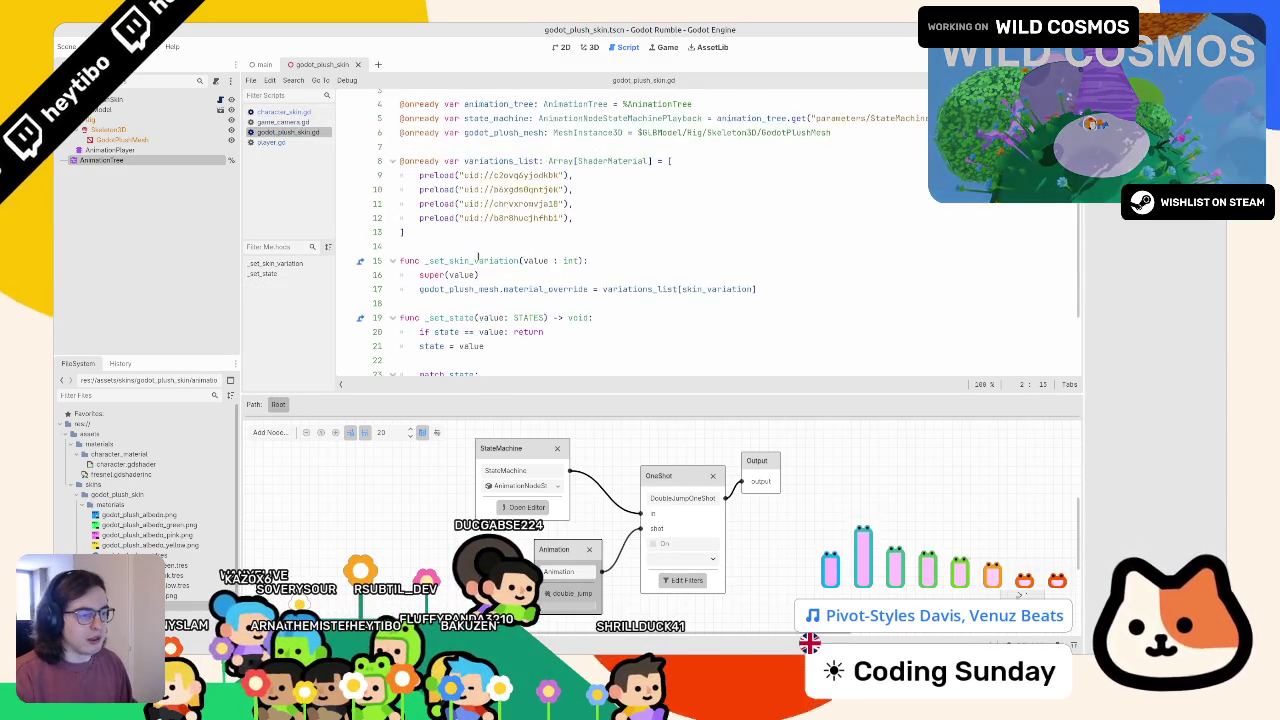
text(f)
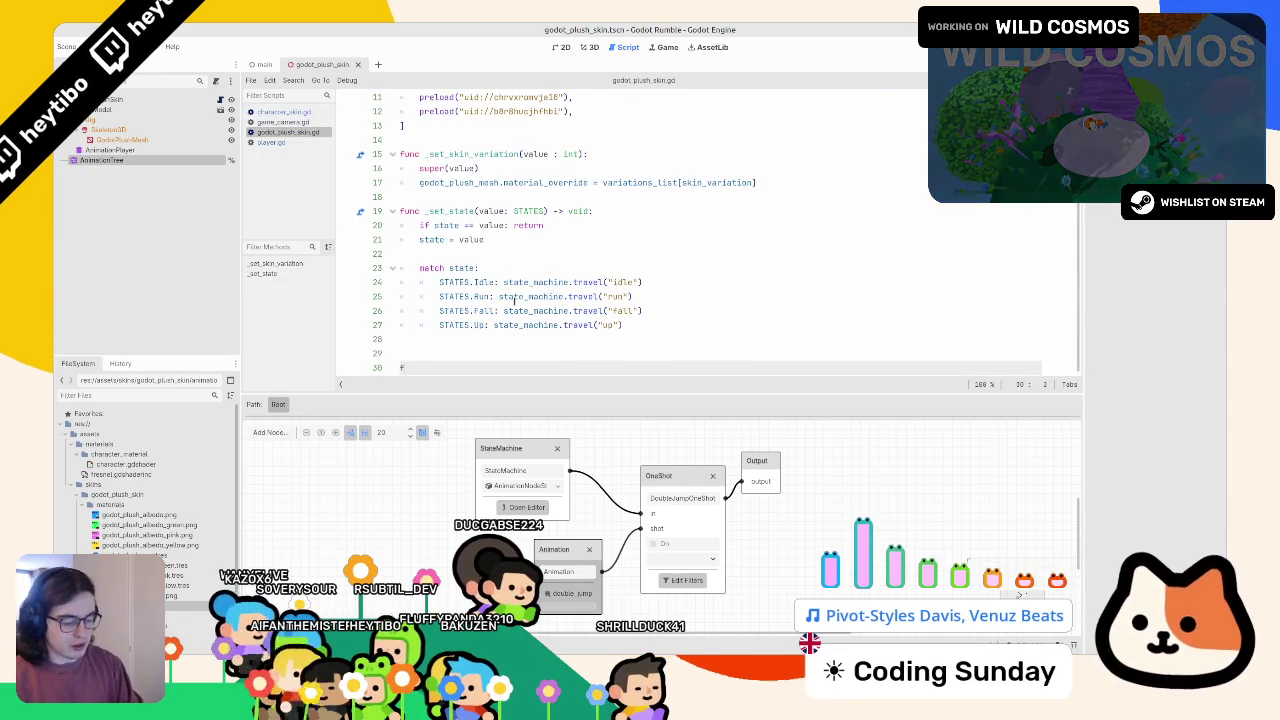
text(unc do_double_jump() -> void:)
key(Return)
text(animation_tree.set("parameters/DoubleJumpOneShot/request", AnimationNodeOneShot.ONE_SHOT_REQUEST_FIRE))
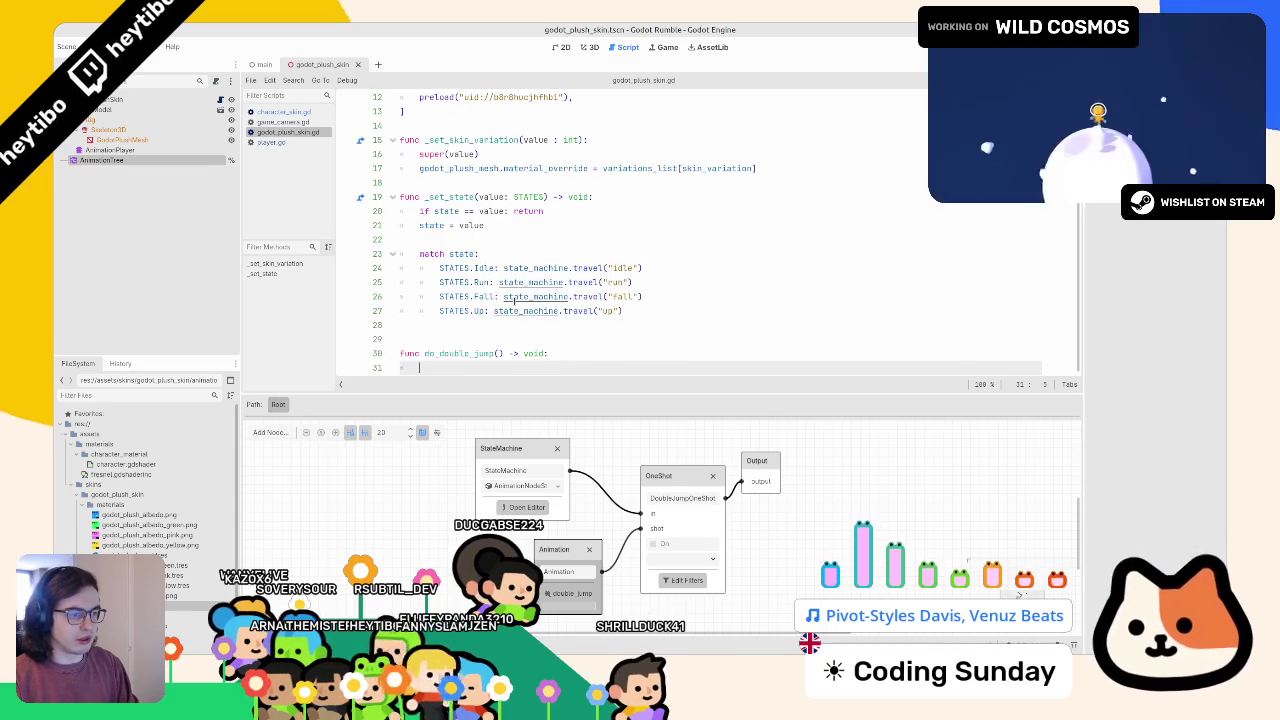
key(Up)
key(Home)
key(BackSpace)
- Select the do_double_jump name and switch through the scripts to player.gd
double_click(459, 339)
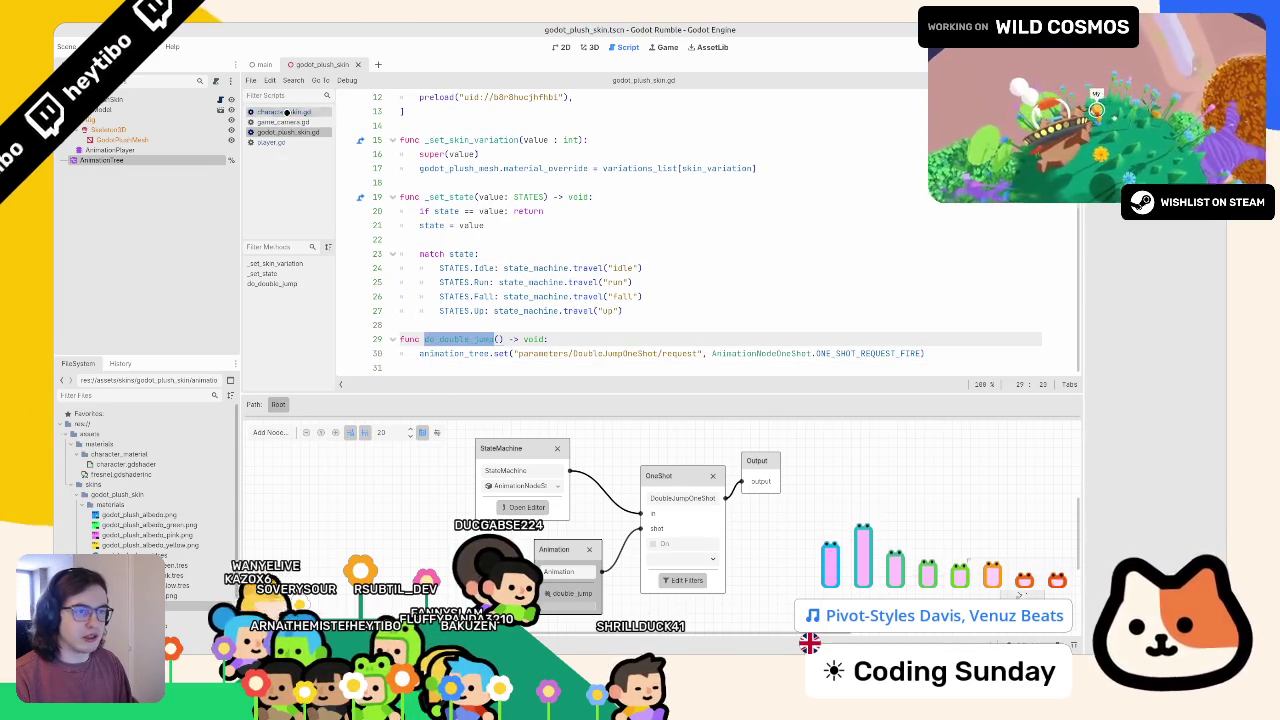
click(286, 113)
click(288, 132)
click(286, 143)
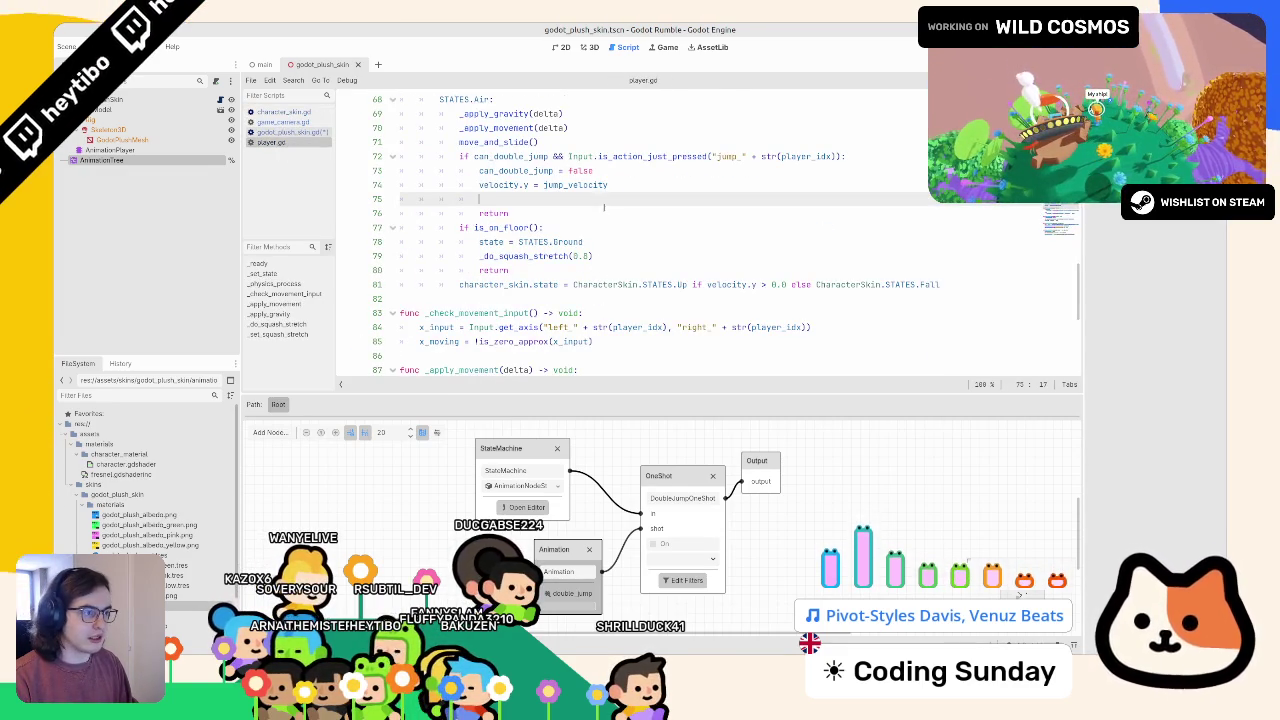